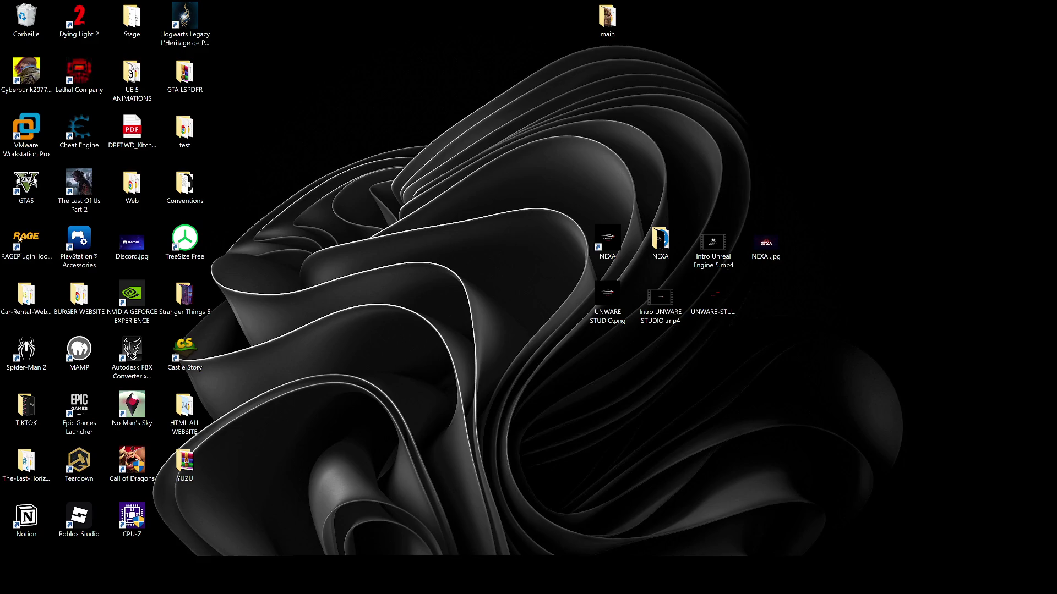
# - Launch the NEXA Unreal project from its desktop shortcut
pyautogui.doubleClick(608, 241)
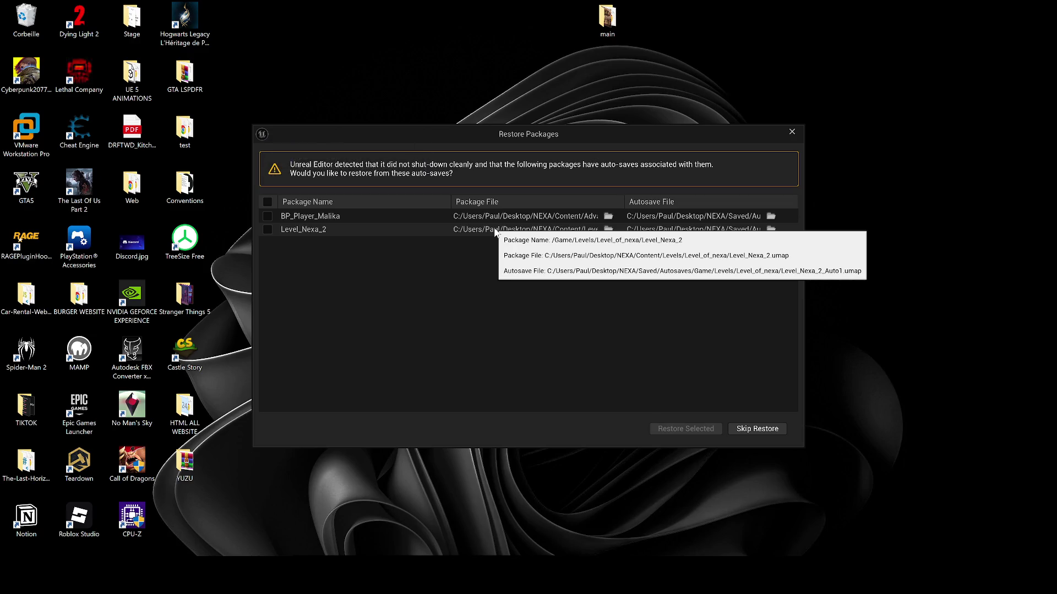
# - Restore the BP_Player_Malika and Level_Nexa_2 auto-saves and dismiss the revision-control error
pyautogui.click(268, 202)
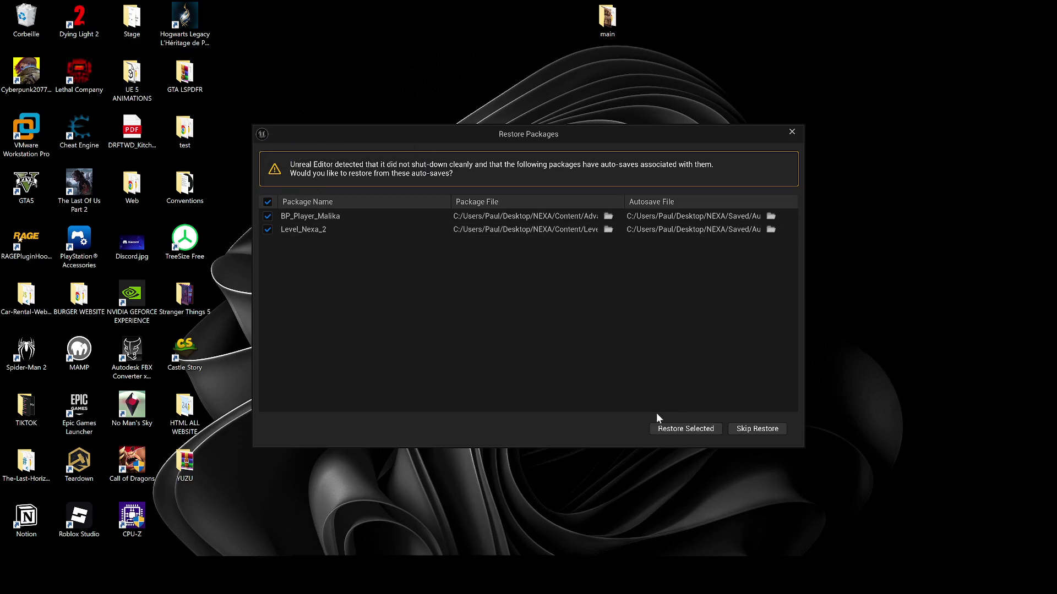
pyautogui.click(669, 426)
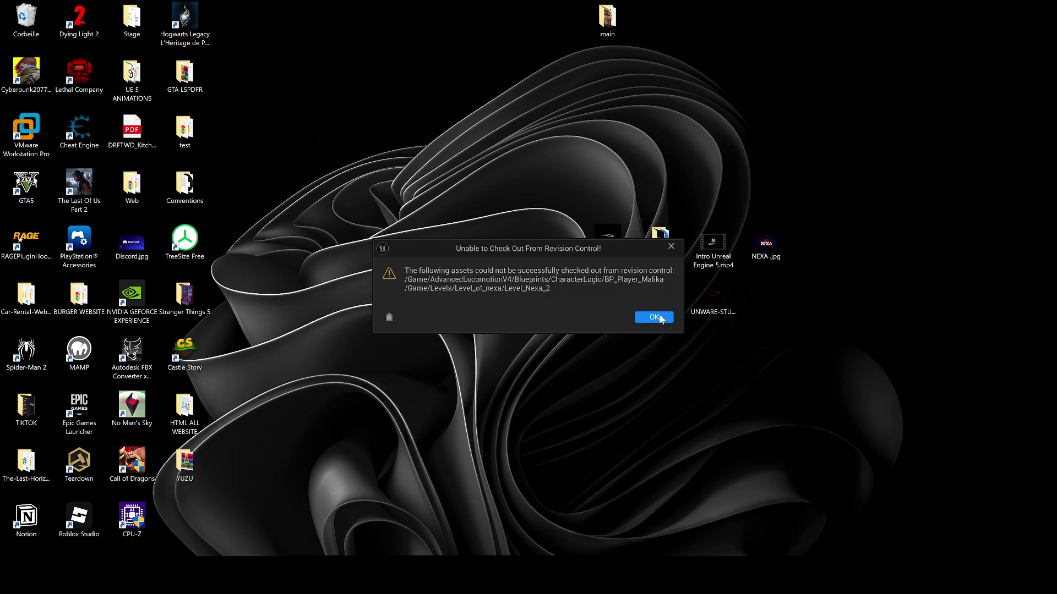
pyautogui.click(654, 317)
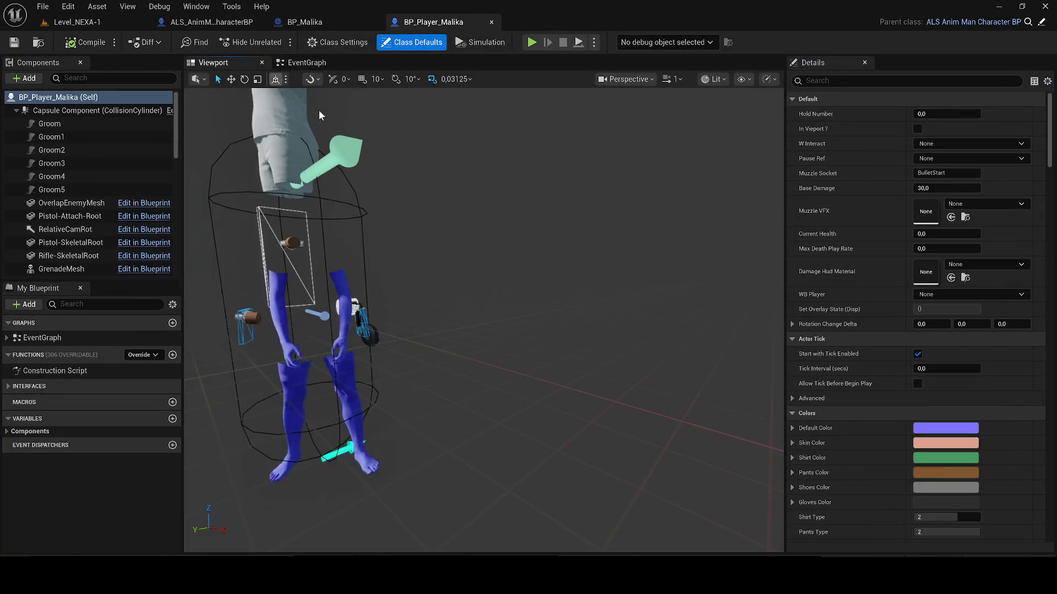
# - Reset the Torso and Face components' location and rotation to zero
pyautogui.click(545, 294)
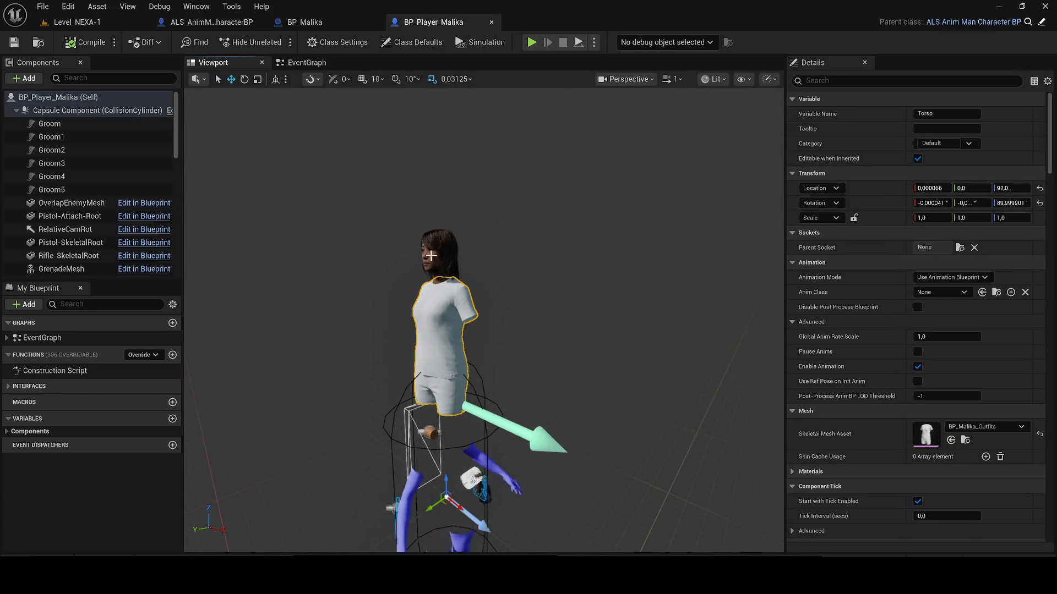
pyautogui.scroll(-3, 59, 205)
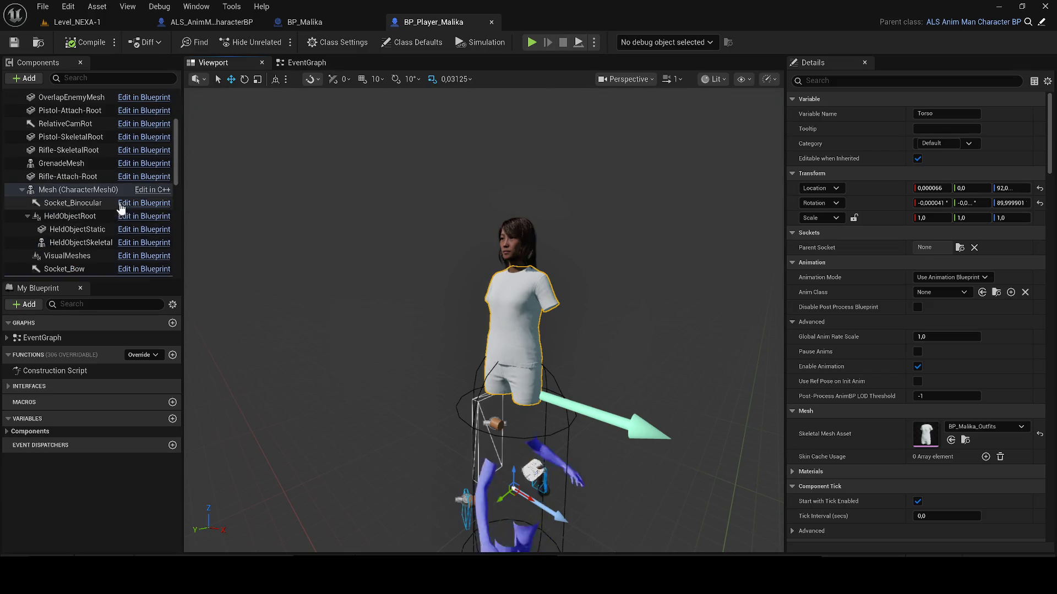
pyautogui.scroll(-3, 58, 206)
pyautogui.keyDown('ctrl'); pyautogui.click(53, 233); pyautogui.keyUp('ctrl')
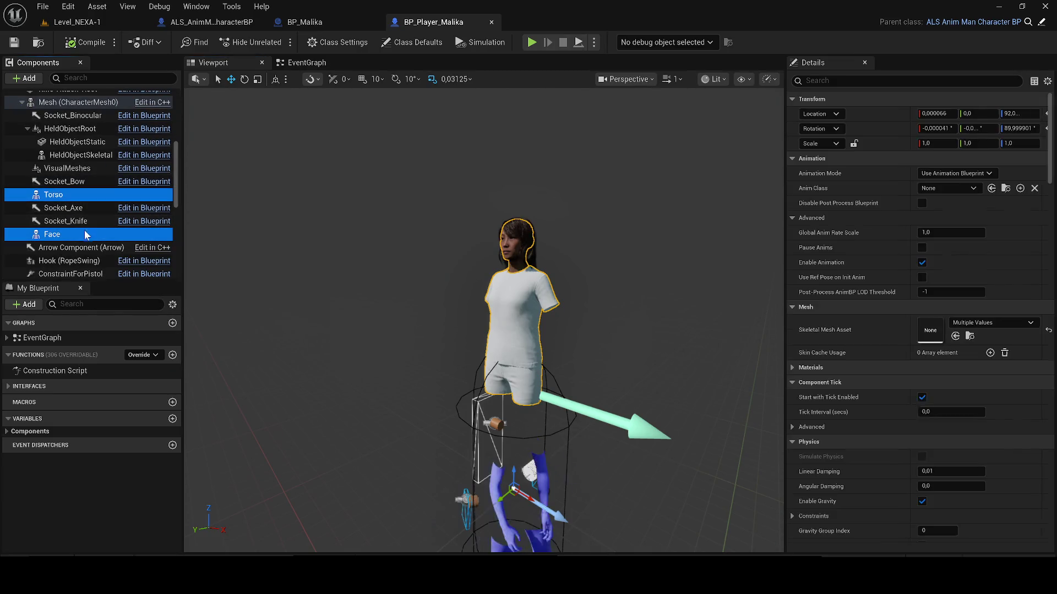
pyautogui.scroll(1, 88, 215)
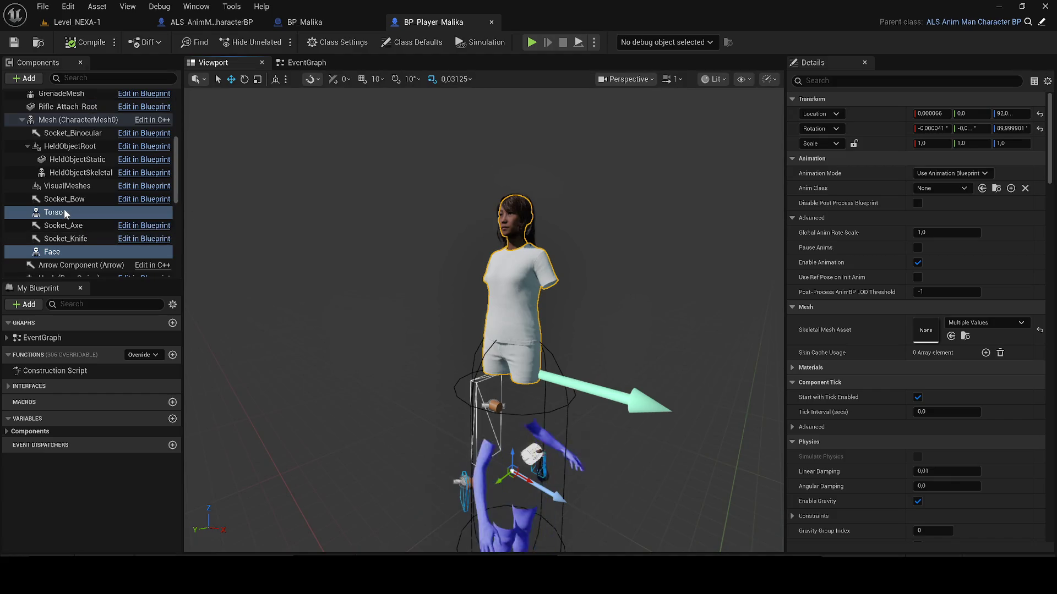
pyautogui.click(1039, 128)
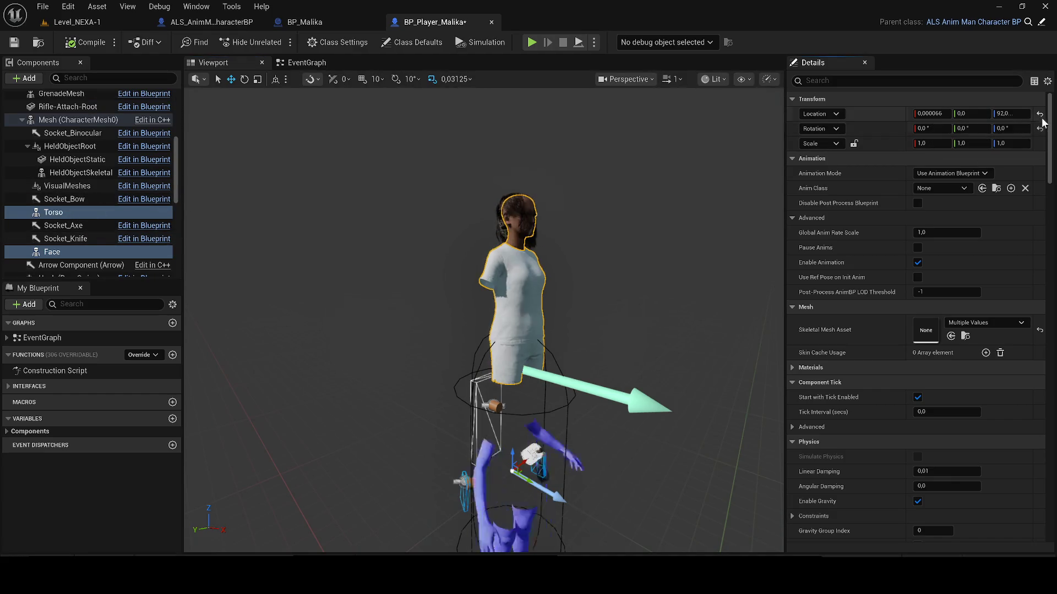
pyautogui.click(1040, 114)
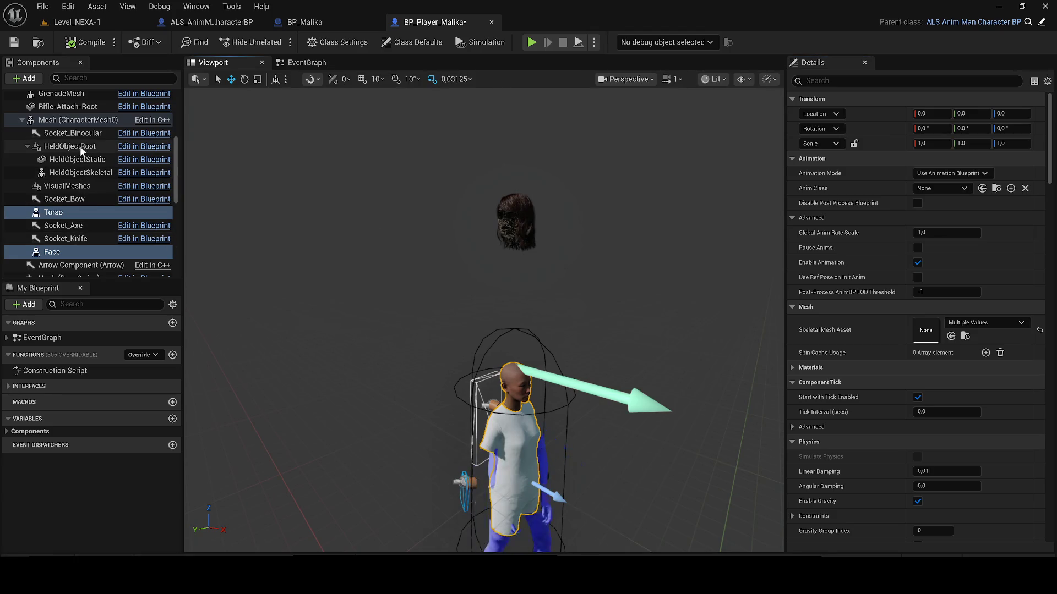
# - Attach the Groom through Groom5 components under Face, then compile and save the blueprint
pyautogui.scroll(5, 85, 150)
pyautogui.click(78, 189)
pyautogui.keyDown('shift'); pyautogui.click(72, 125); pyautogui.keyUp('shift')
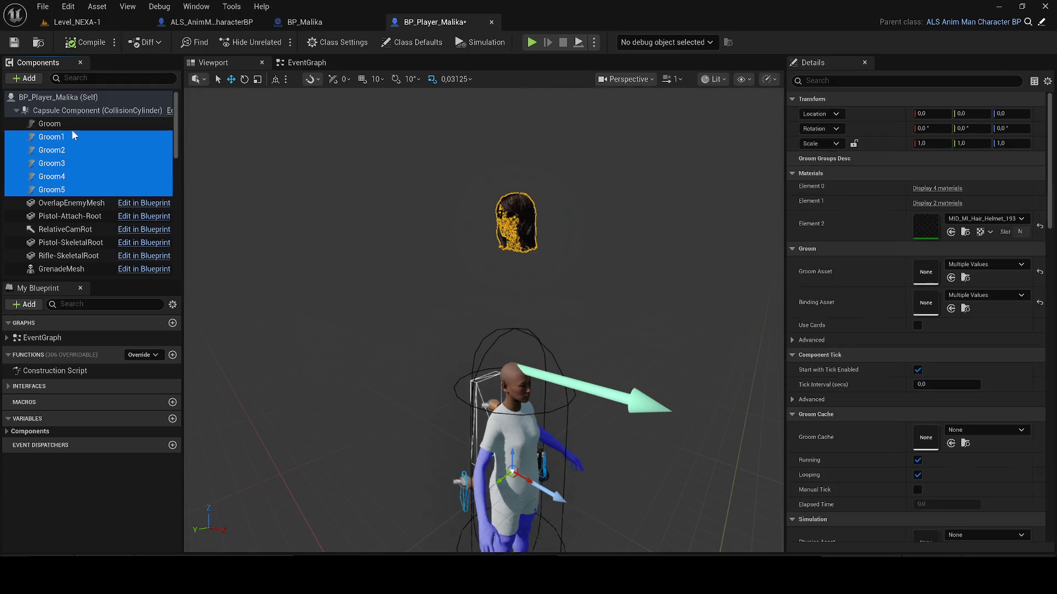
pyautogui.moveTo(79, 144)
pyautogui.mouseDown()
pyautogui.moveTo(93, 119)
pyautogui.moveTo(85, 113)
pyautogui.moveTo(117, 205)
pyautogui.moveTo(94, 192)
pyautogui.moveTo(513, 220)
pyautogui.mouseUp()
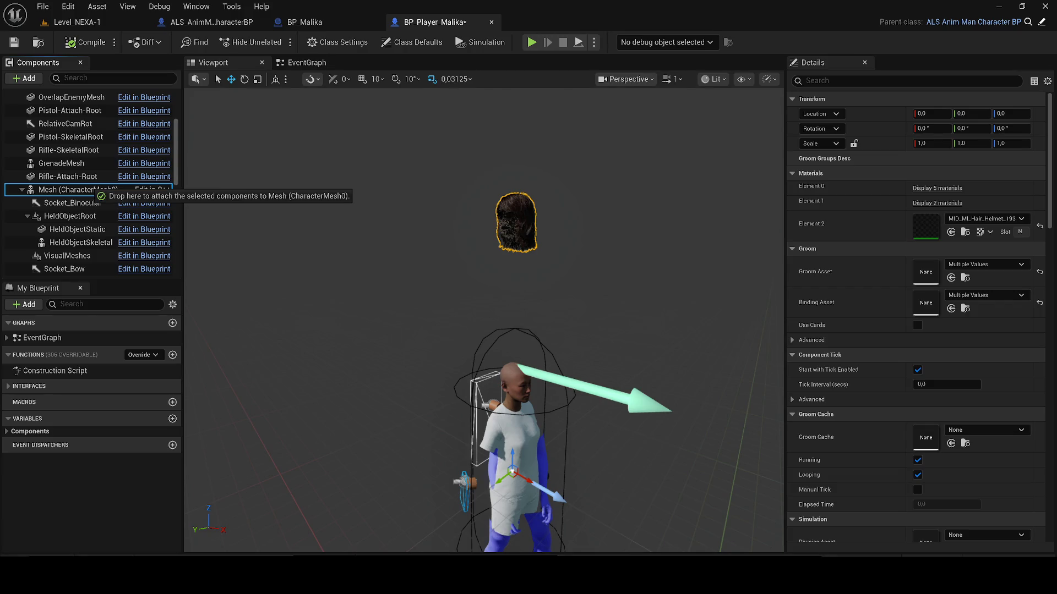
pyautogui.moveTo(516, 220); pyautogui.dragTo(79, 190)
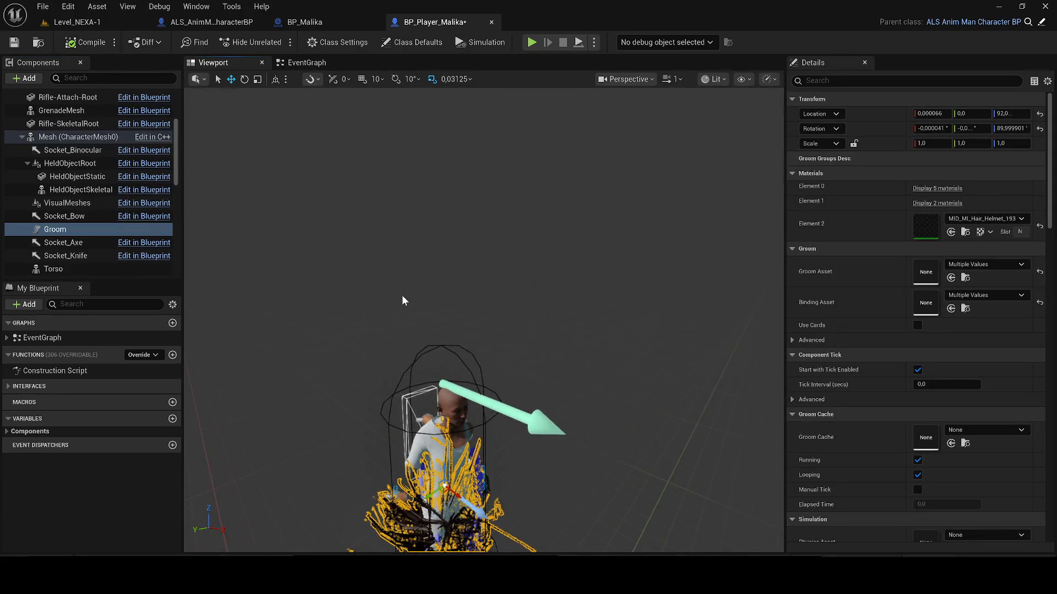
pyautogui.hotkey('ctrl', 'z')
pyautogui.moveTo(400, 285)
pyautogui.mouseDown()
pyautogui.moveTo(179, 153)
pyautogui.moveTo(81, 169)
pyautogui.moveTo(88, 157)
pyautogui.moveTo(109, 233)
pyautogui.moveTo(114, 219)
pyautogui.moveTo(100, 244)
pyautogui.moveTo(87, 233)
pyautogui.mouseUp()
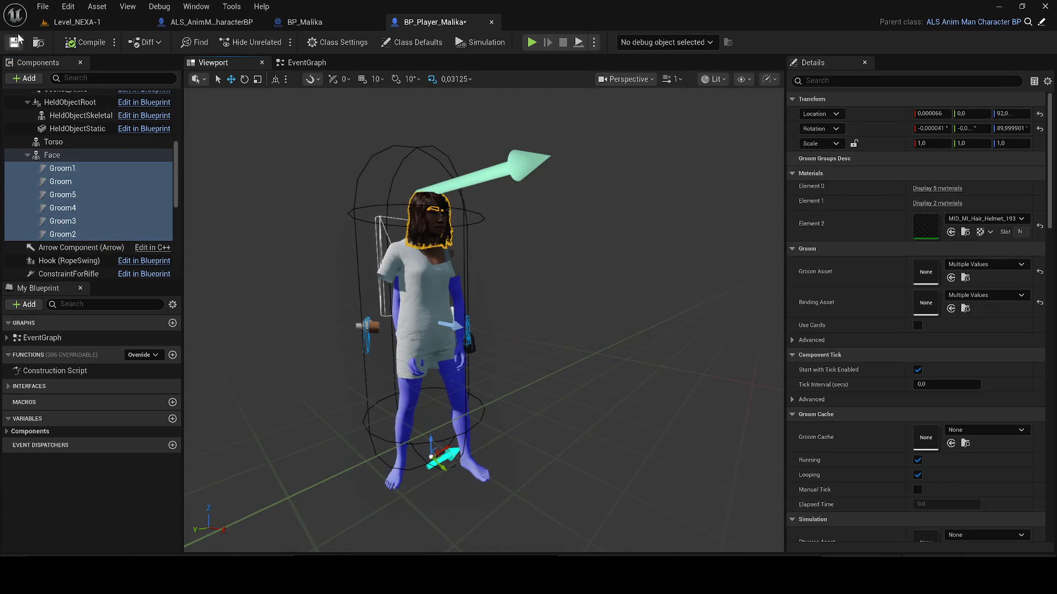
pyautogui.click(99, 45)
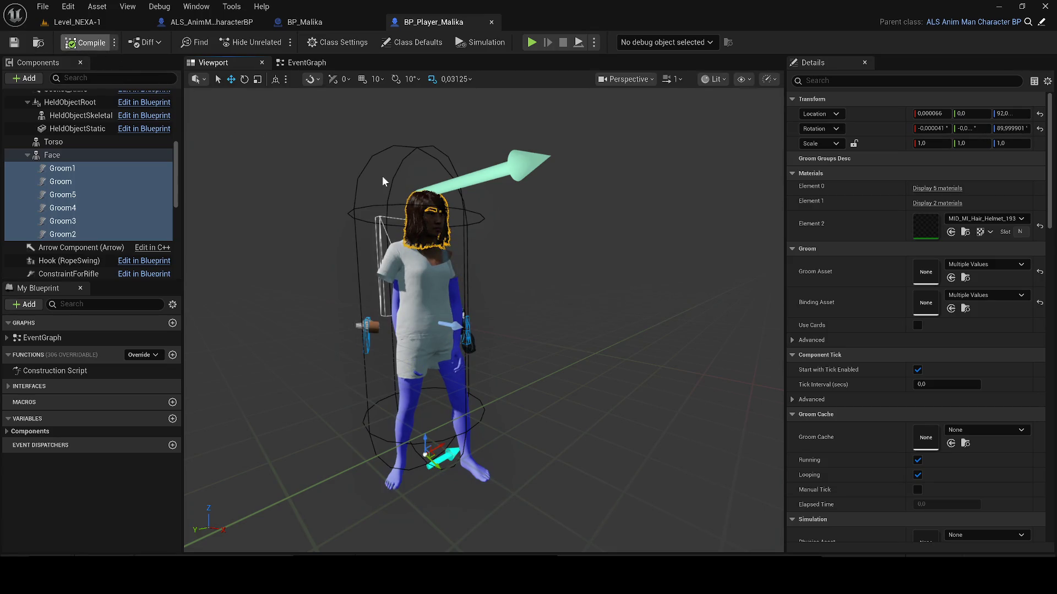
pyautogui.moveTo(529, 220); pyautogui.dragTo(515, 240)
pyautogui.click(296, 64)
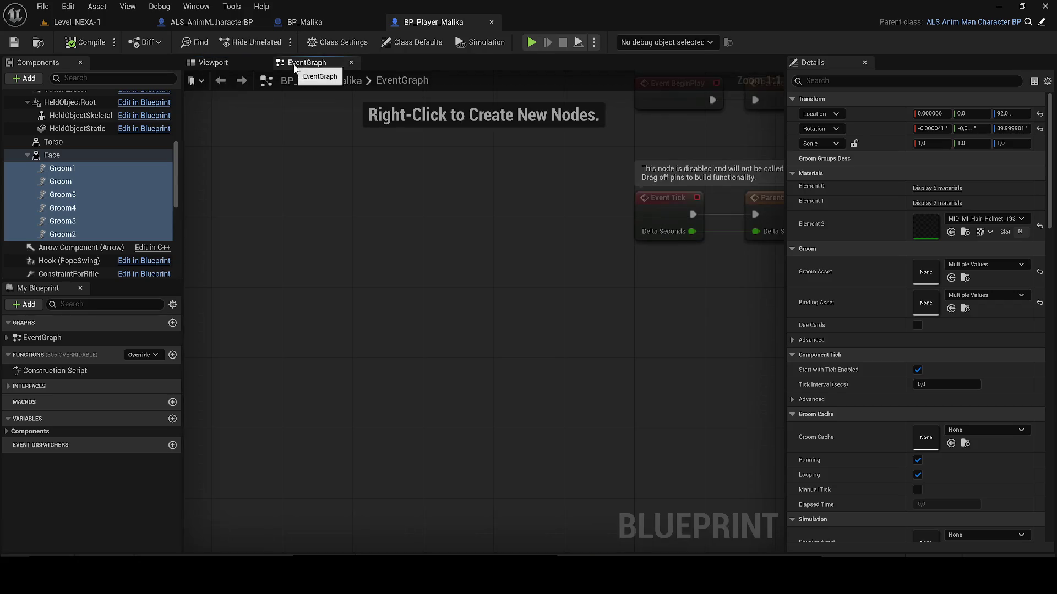
# - Copy all construction script nodes from the ALS_AnimMan_CharacterBP blueprint
pyautogui.click(225, 63)
pyautogui.click(70, 157)
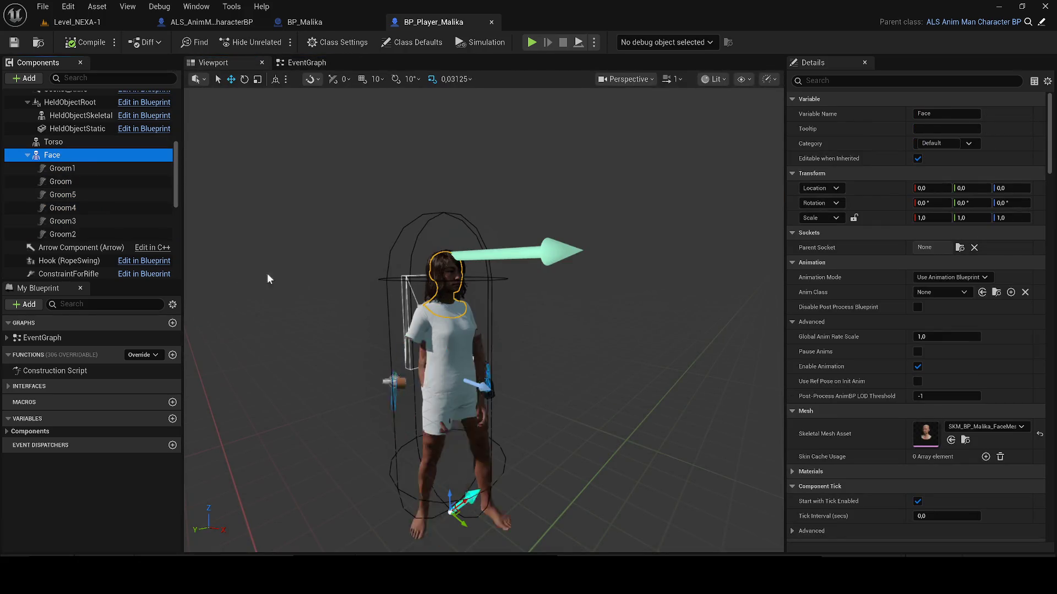
pyautogui.click(44, 338)
pyautogui.doubleClick(33, 368)
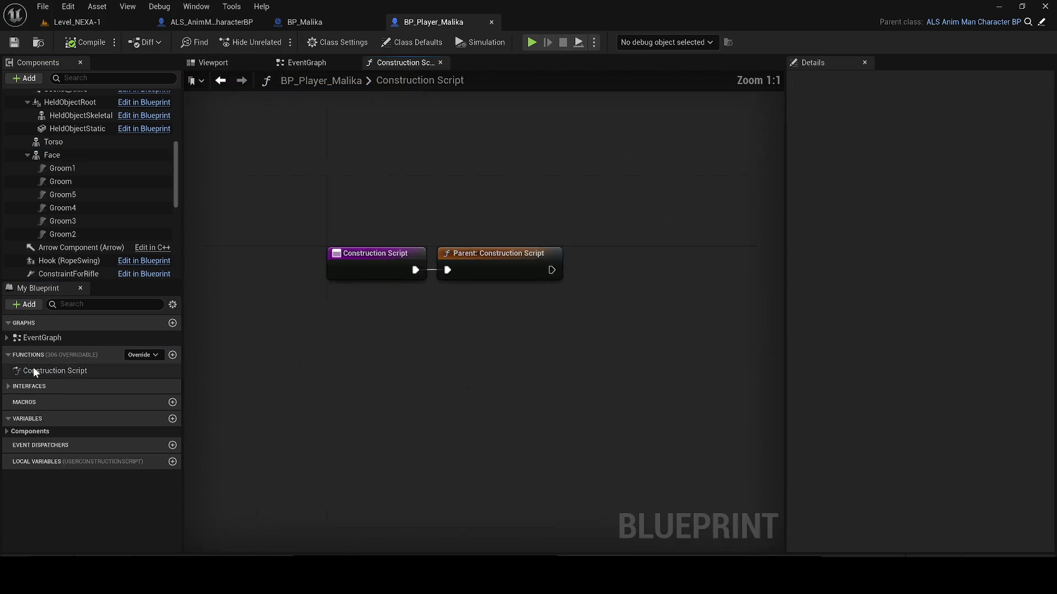
pyautogui.click(204, 22)
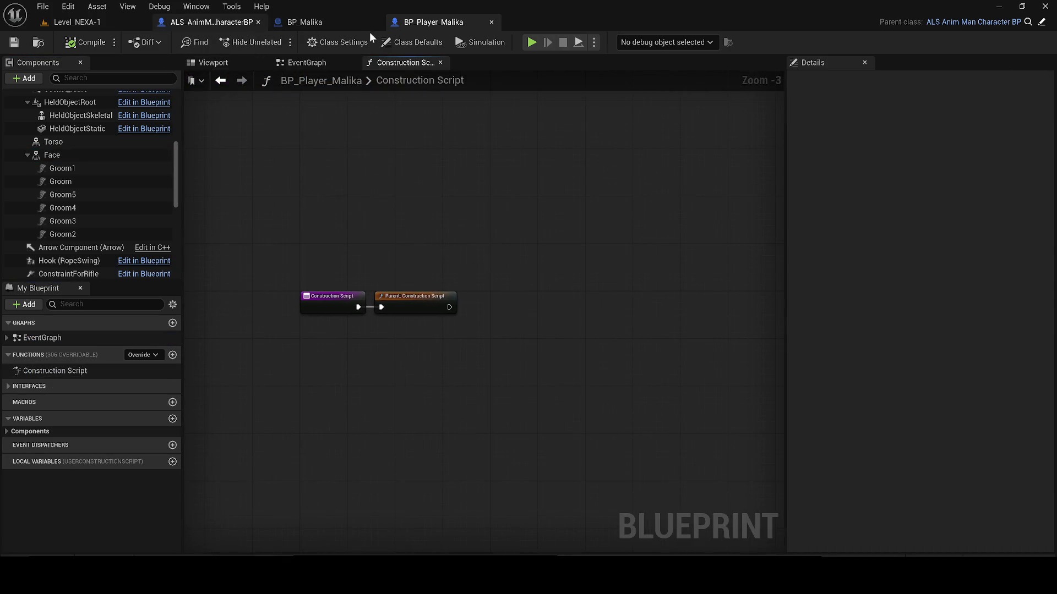
pyautogui.click(375, 23)
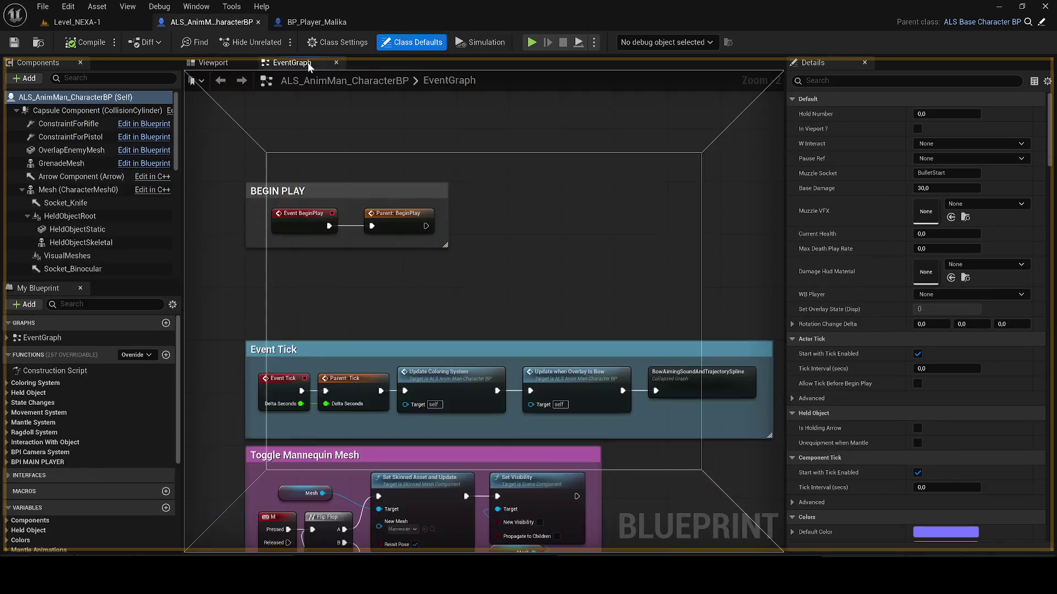
pyautogui.doubleClick(44, 371)
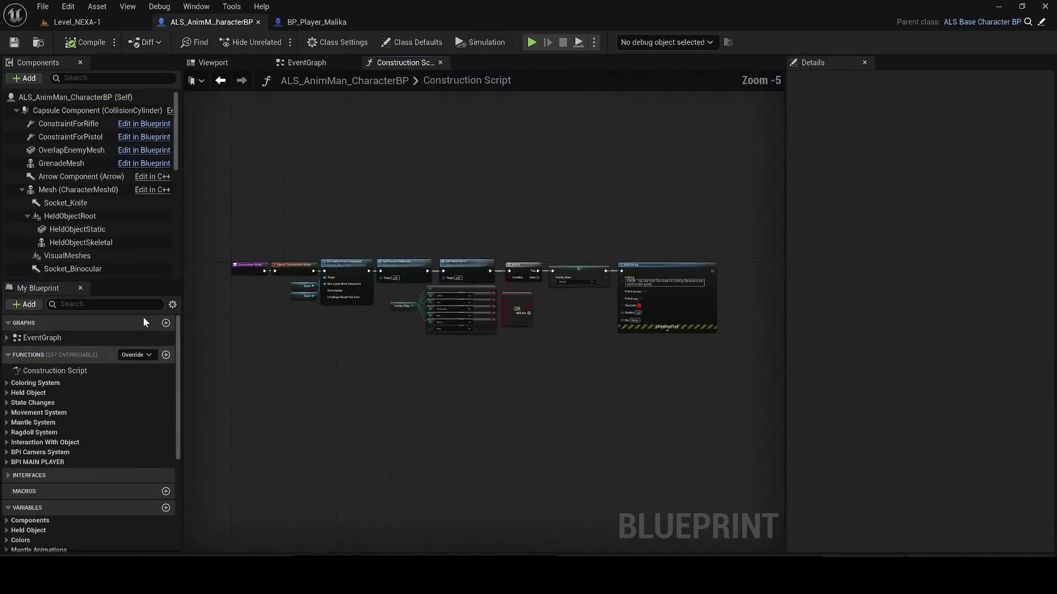
pyautogui.moveTo(709, 385)
pyautogui.mouseDown()
pyautogui.moveTo(661, 355)
pyautogui.moveTo(323, 229)
pyautogui.mouseUp()
pyautogui.hotkey('ctrl', 'c')
# - Paste the copied nodes into BP_Player_Malika's construction script beside Parent: Construction Script
pyautogui.click(316, 22)
pyautogui.scroll(-6, 511, 275)
pyautogui.hotkey('ctrl', 'v')
pyautogui.scroll(2, 490, 281)
pyautogui.moveTo(471, 287)
pyautogui.mouseDown()
pyautogui.moveTo(334, 249)
pyautogui.moveTo(452, 275)
pyautogui.moveTo(408, 243)
pyautogui.mouseUp()
pyautogui.scroll(6, 308, 253)
# - Compile the character blueprint and move the Construction Script tab ahead of the Event Graph
pyautogui.click(226, 58)
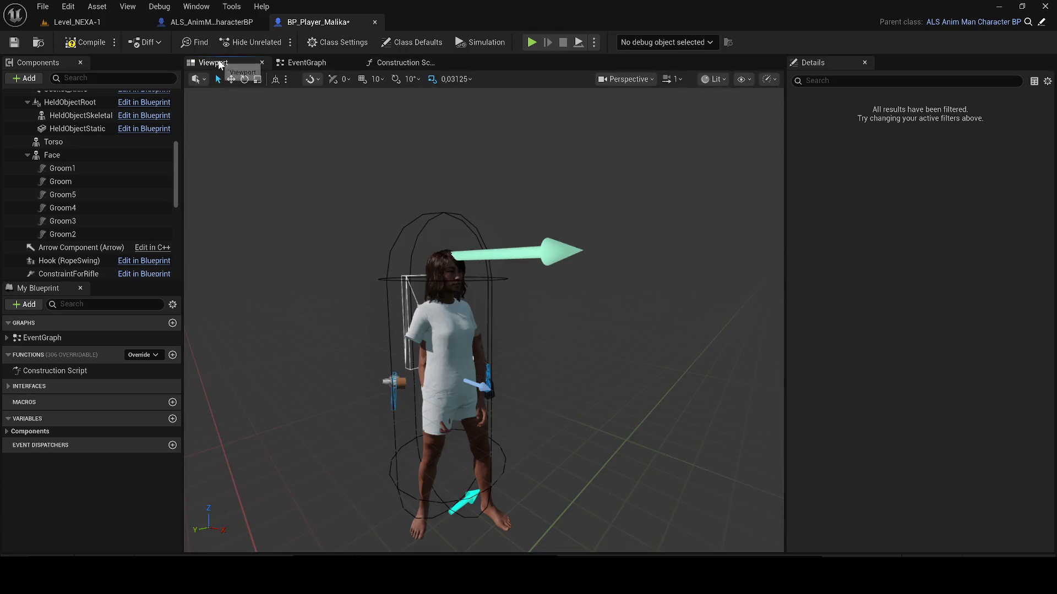
pyautogui.click(81, 42)
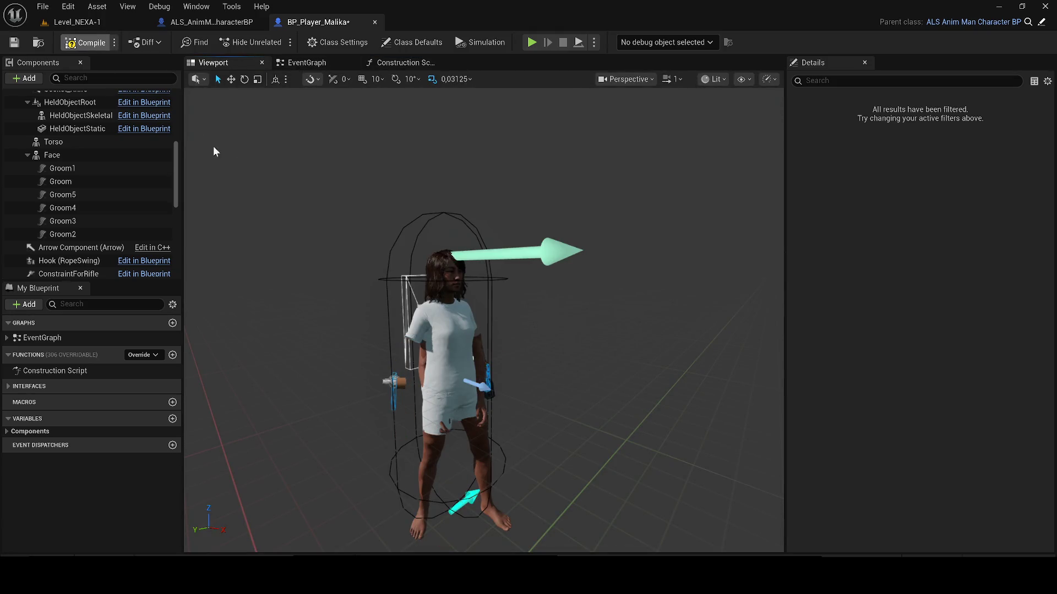
pyautogui.click(305, 63)
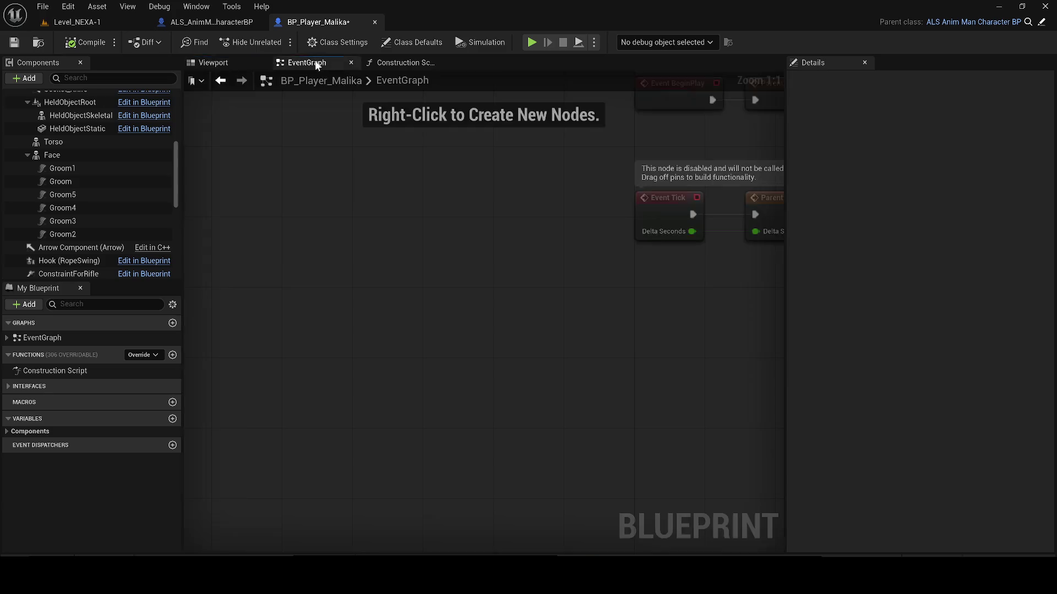
pyautogui.click(400, 62)
pyautogui.moveTo(385, 63); pyautogui.dragTo(308, 64)
# - Separate the overlapping Mesh getter nodes and delete the upper one
pyautogui.scroll(1, 370, 368)
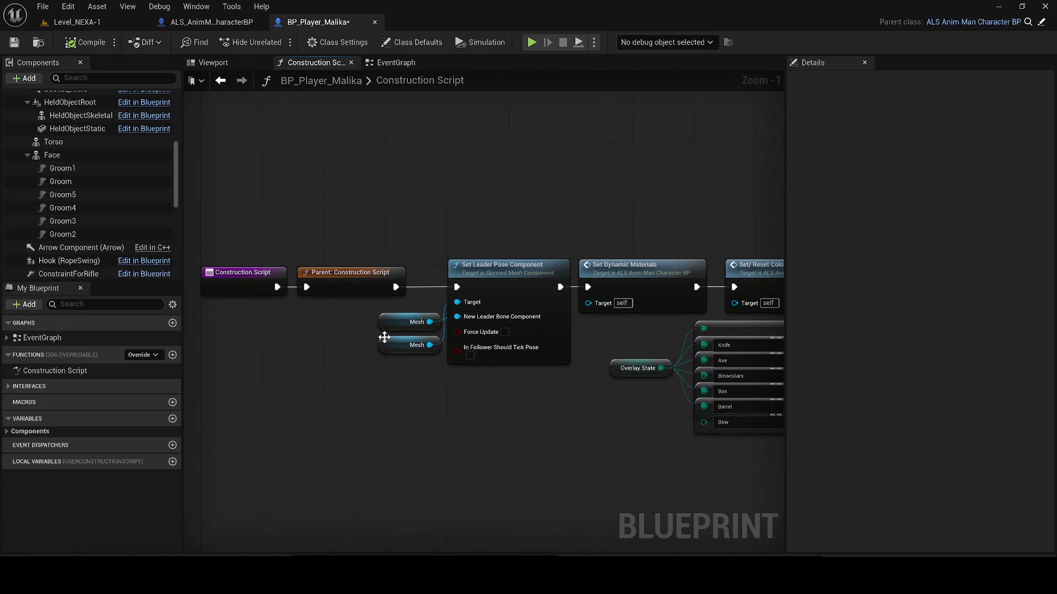
pyautogui.click(392, 323)
pyautogui.moveTo(383, 365)
pyautogui.mouseDown()
pyautogui.moveTo(392, 372)
pyautogui.moveTo(346, 347)
pyautogui.moveTo(381, 442)
pyautogui.mouseUp()
pyautogui.click(357, 346)
pyautogui.press('Delete')
# - Add Torso and Face getters, wire to Set Leader Pose Component's Target, and save
pyautogui.moveTo(53, 142)
pyautogui.mouseDown()
pyautogui.moveTo(320, 319)
pyautogui.moveTo(352, 320)
pyautogui.mouseUp()
pyautogui.scroll(4, 61, 199)
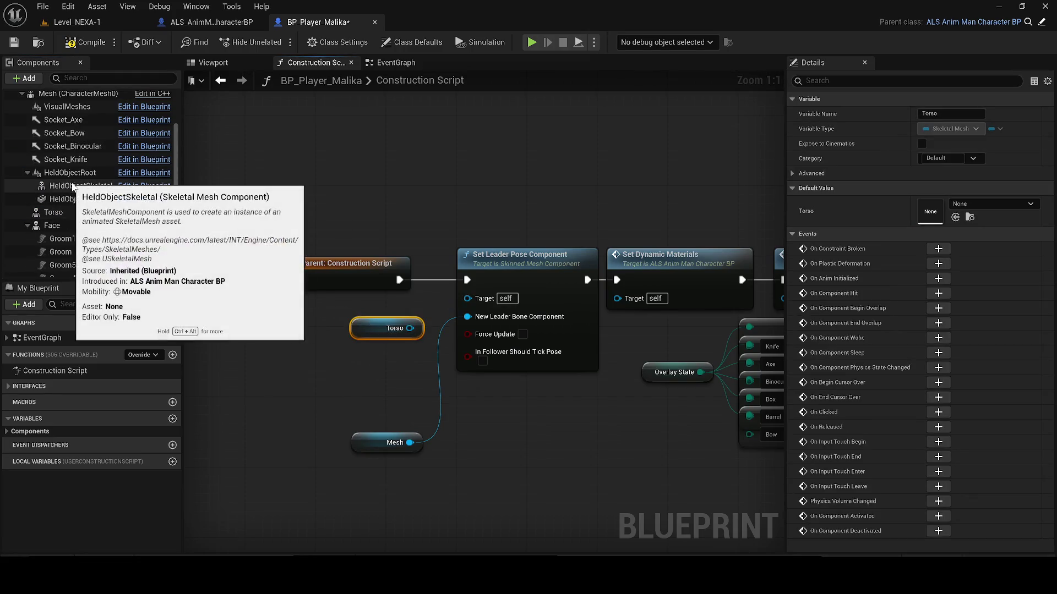
pyautogui.scroll(4, 84, 165)
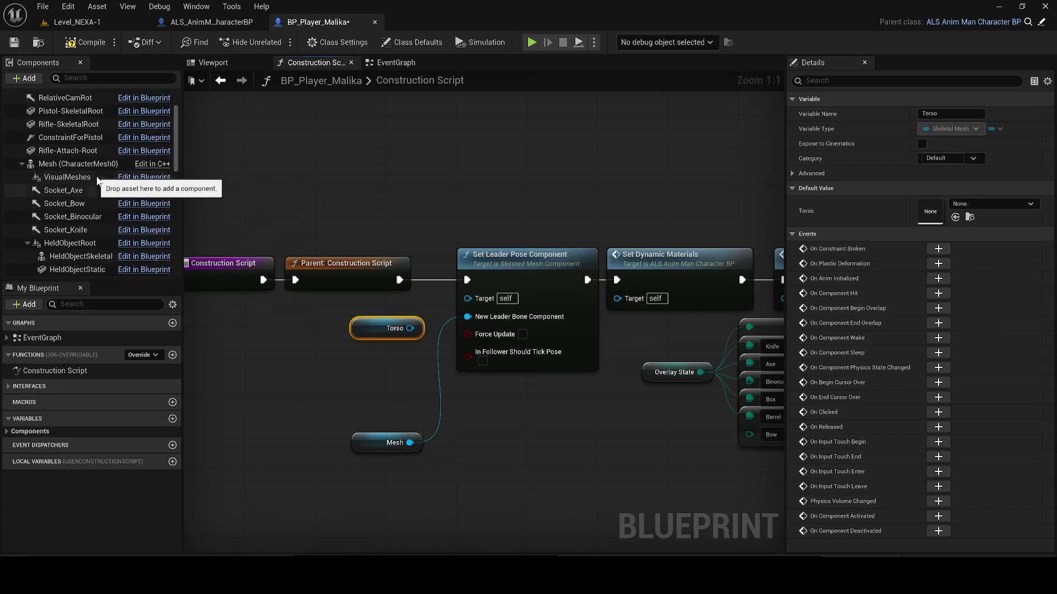
pyautogui.scroll(-4, 79, 197)
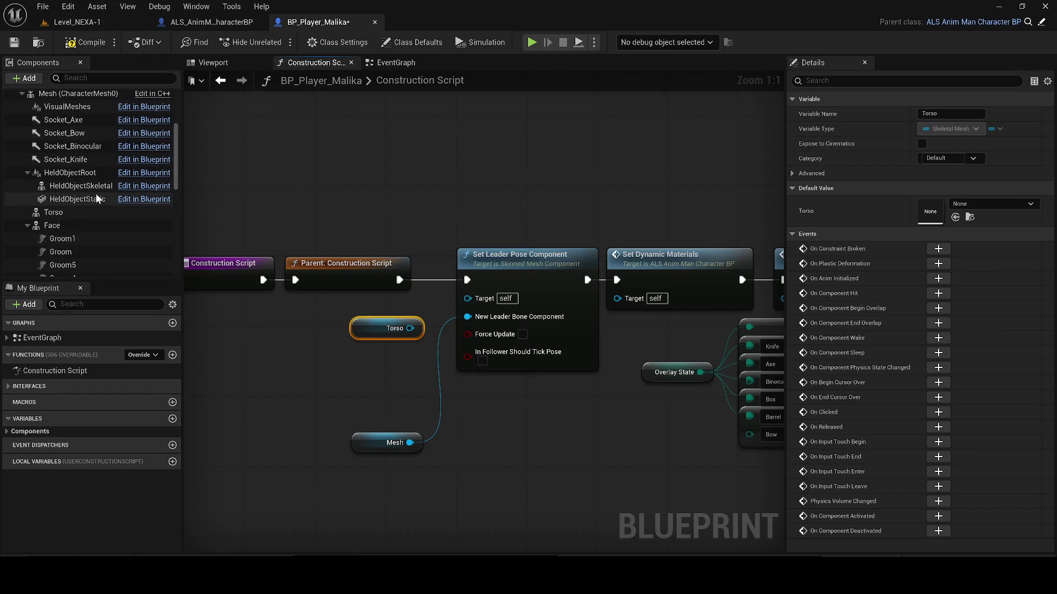
pyautogui.scroll(-3, 78, 176)
pyautogui.click(57, 138)
pyautogui.moveTo(57, 139)
pyautogui.mouseDown()
pyautogui.moveTo(388, 354)
pyautogui.moveTo(484, 298)
pyautogui.moveTo(410, 355)
pyautogui.mouseUp()
pyautogui.click(28, 138)
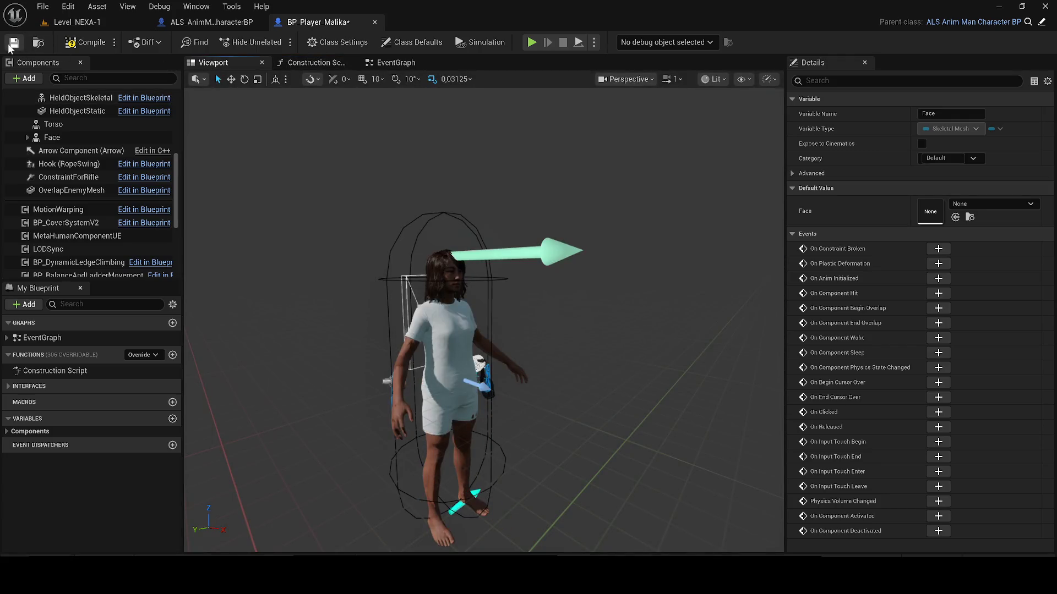
pyautogui.click(11, 45)
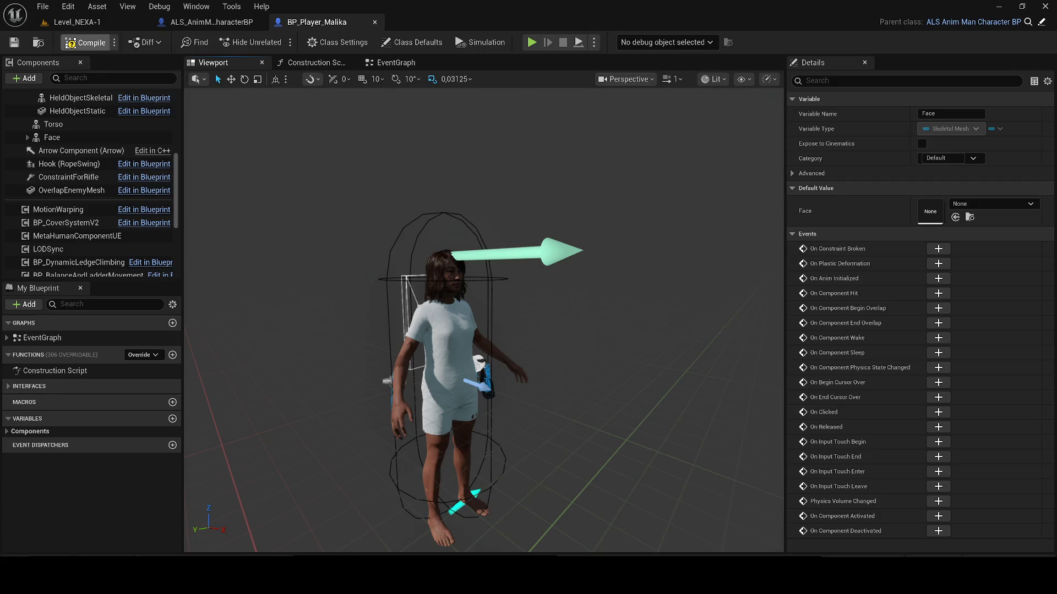
# - Search 'msi' in Windows Start and launch the MSI app
pyautogui.press('super')
pyautogui.write('msi')
pyautogui.click(292, 291)
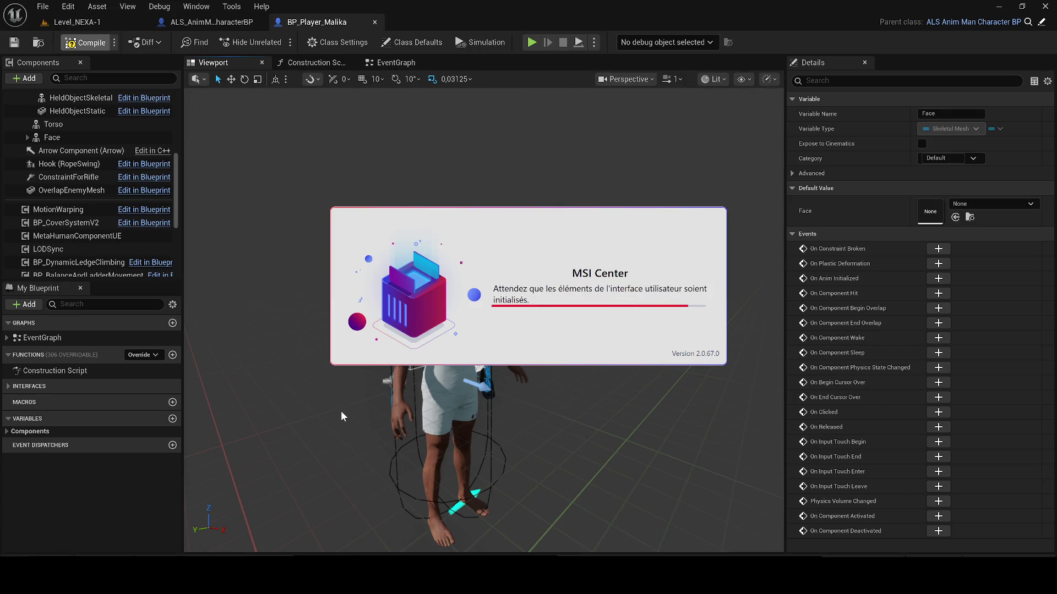
# - Relaunch MSI Center from a Start search for 'msi', opening its Mystic Light page
pyautogui.press('super')
pyautogui.write('msi')
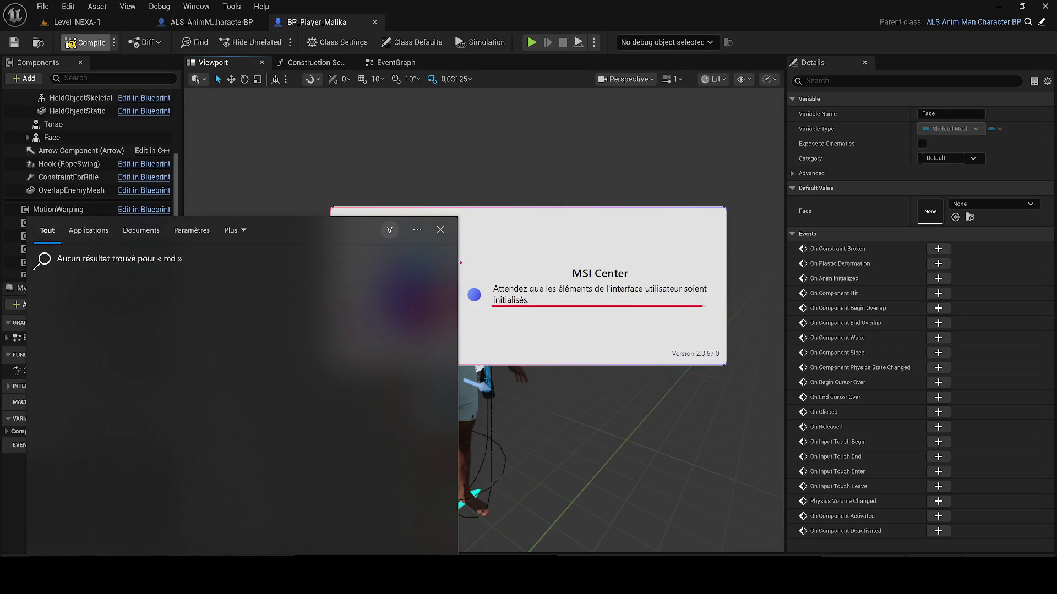
pyautogui.click(66, 325)
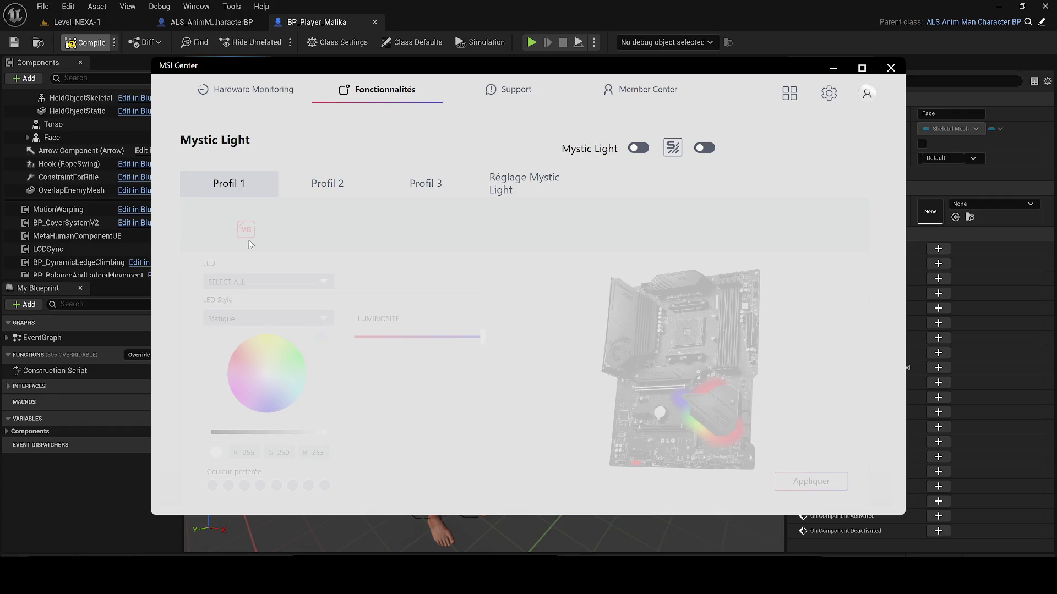
# - Minimize and then close the MSI Center window
pyautogui.click(832, 68)
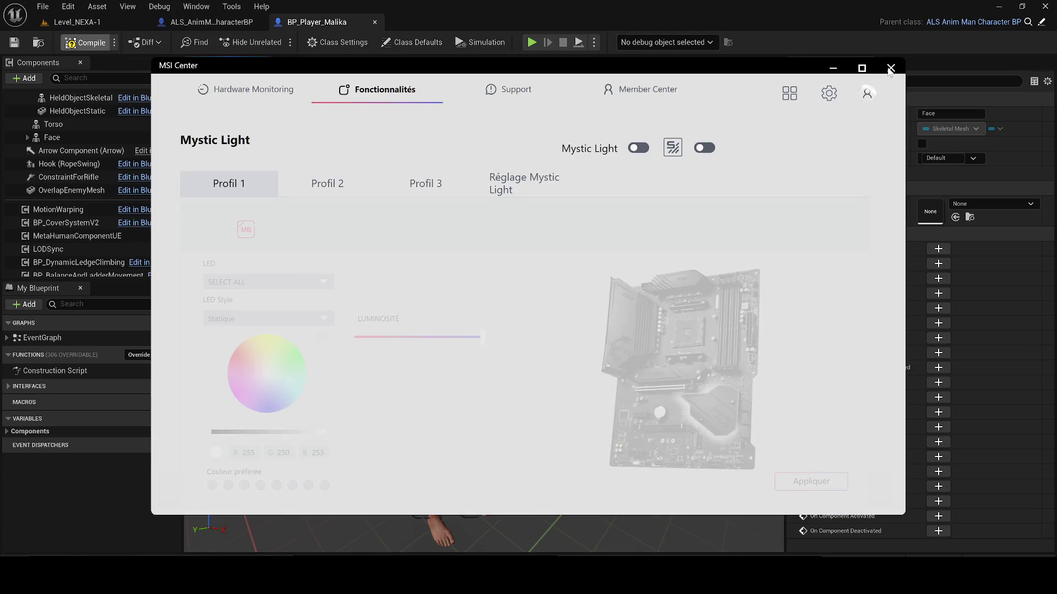
pyautogui.click(891, 69)
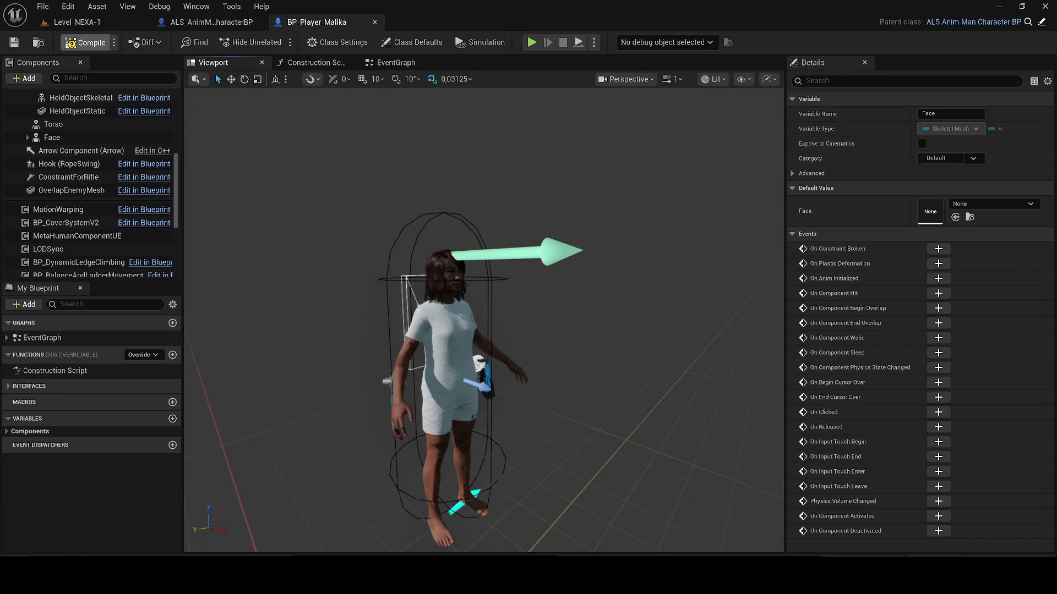
pyautogui.press('super+a')
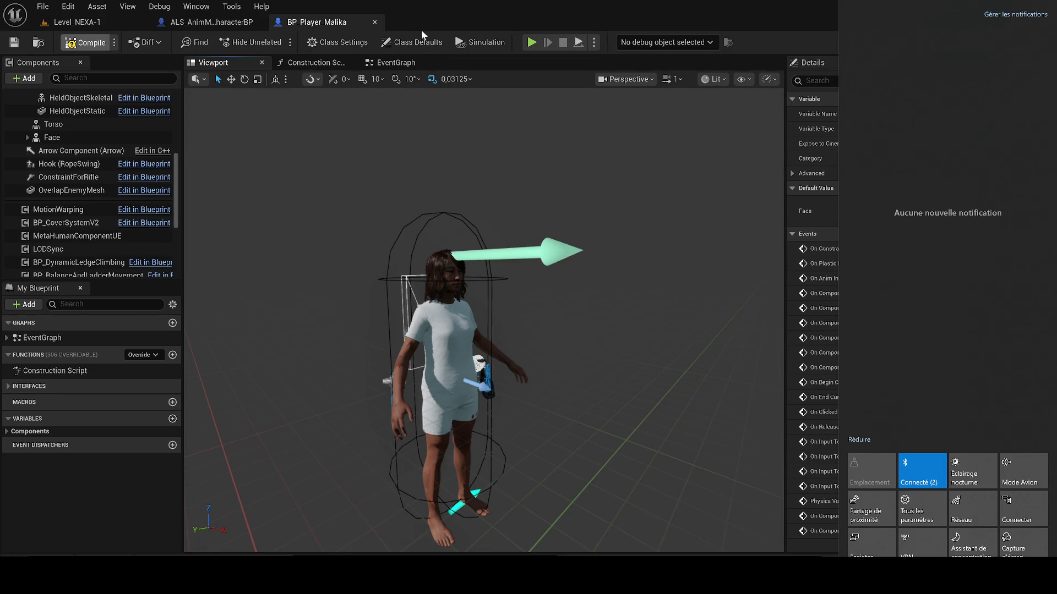
pyautogui.press('Escape')
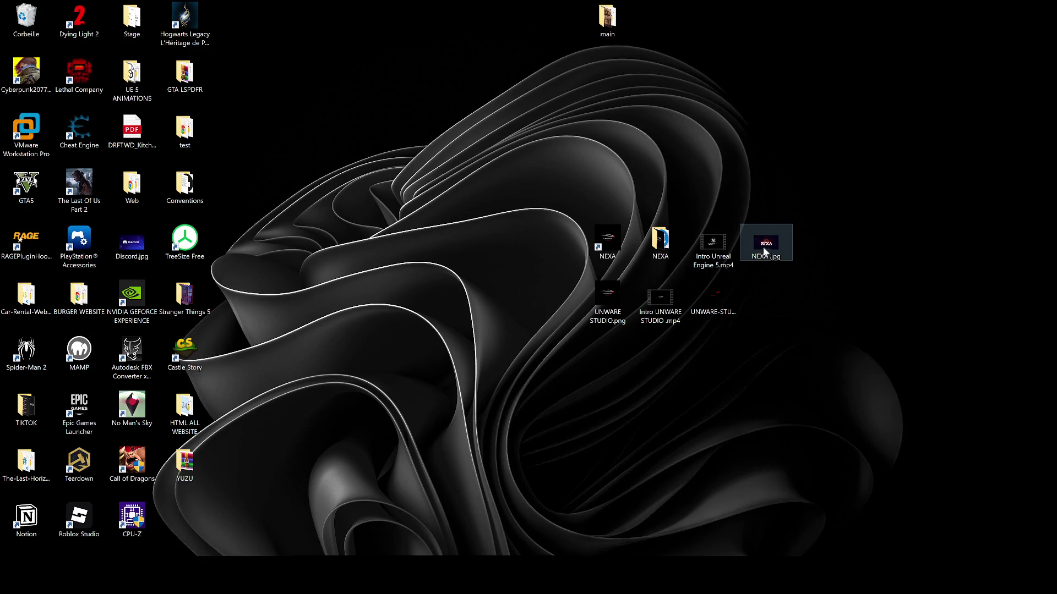
# - Reopen the NEXA project in Unreal Editor from its desktop shortcut
pyautogui.doubleClick(600, 239)
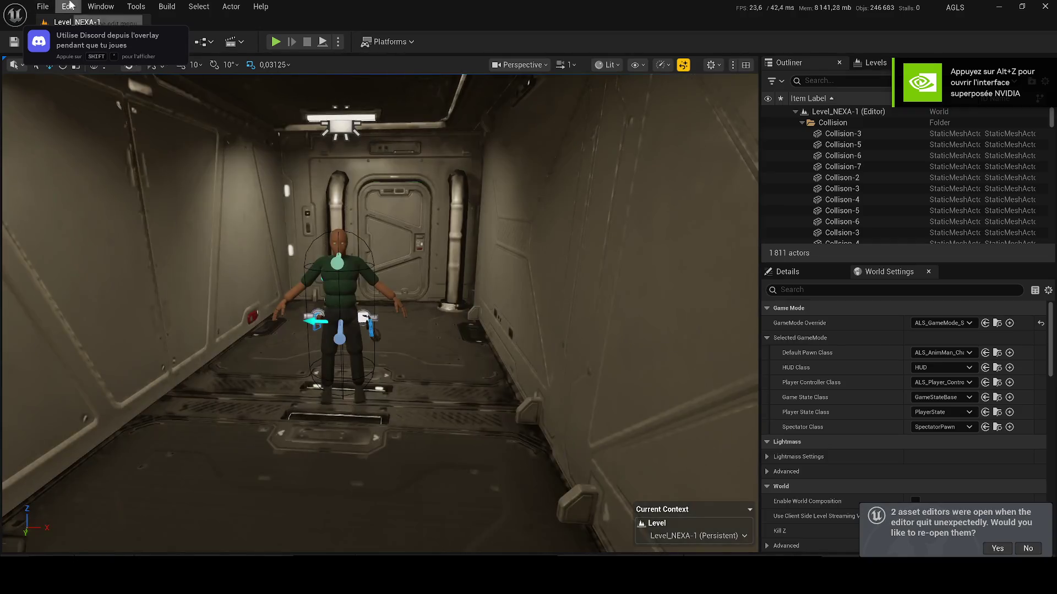
# - Open the Edit menu with Level_NEXA-1 loaded
pyautogui.click(68, 6)
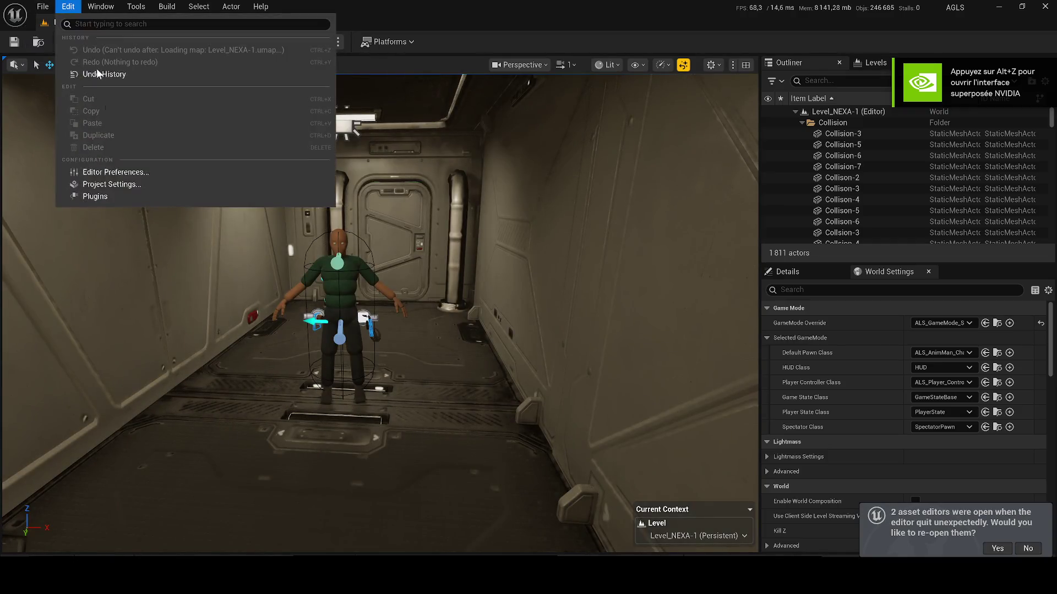
# - In Project Settings, set the Editor Startup Map to Level_Nexa_2
pyautogui.click(104, 184)
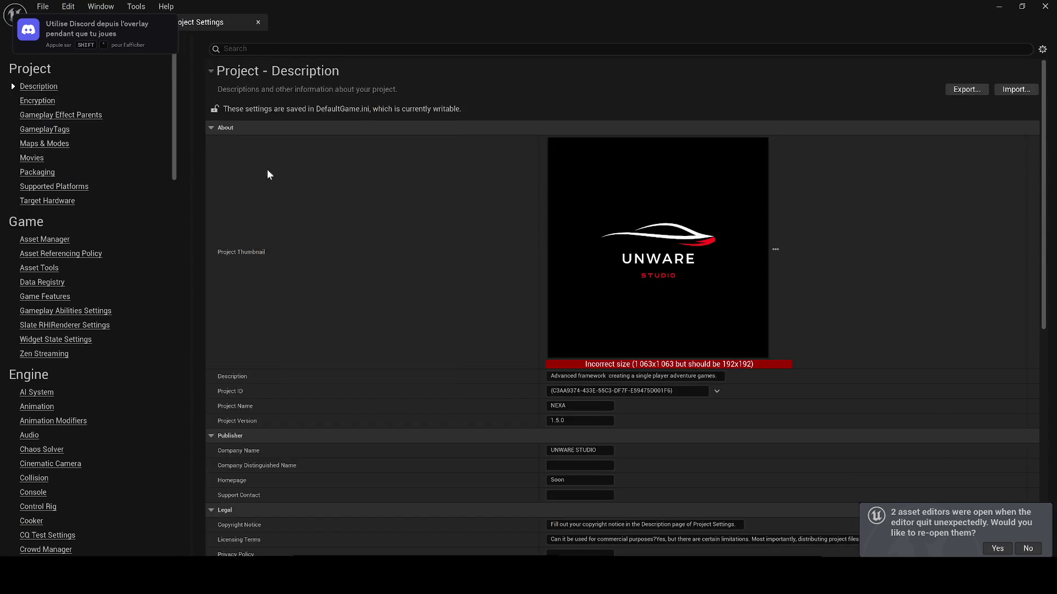
pyautogui.click(247, 51)
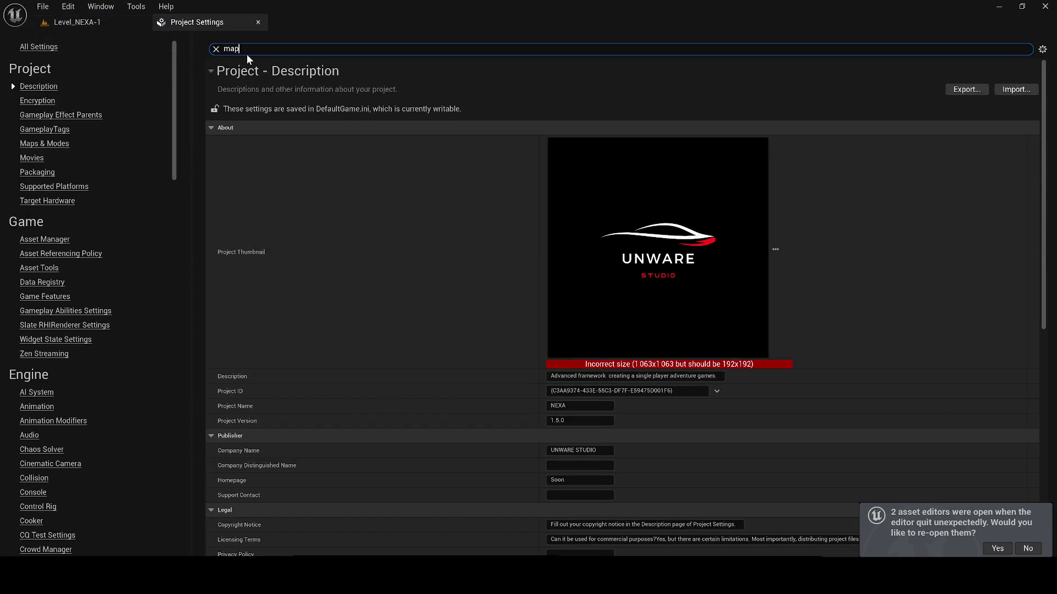
pyautogui.write('s')
pyautogui.click(586, 119)
pyautogui.write('level_ne')
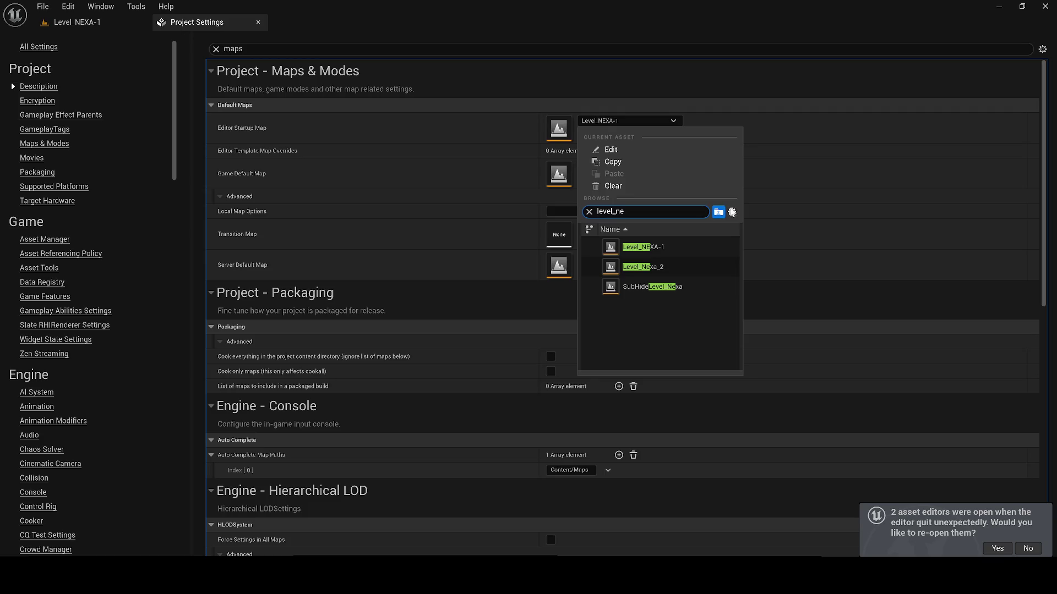
pyautogui.press('Escape')
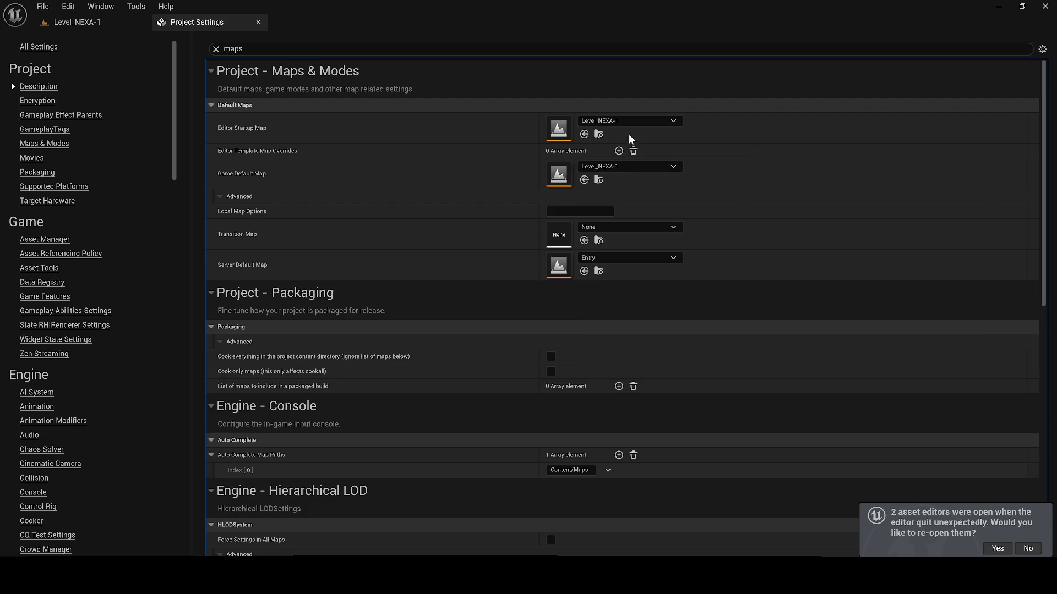
pyautogui.click(598, 135)
# - Set the Game Default Map to Level_Nexa_2 and open that level
pyautogui.click(617, 166)
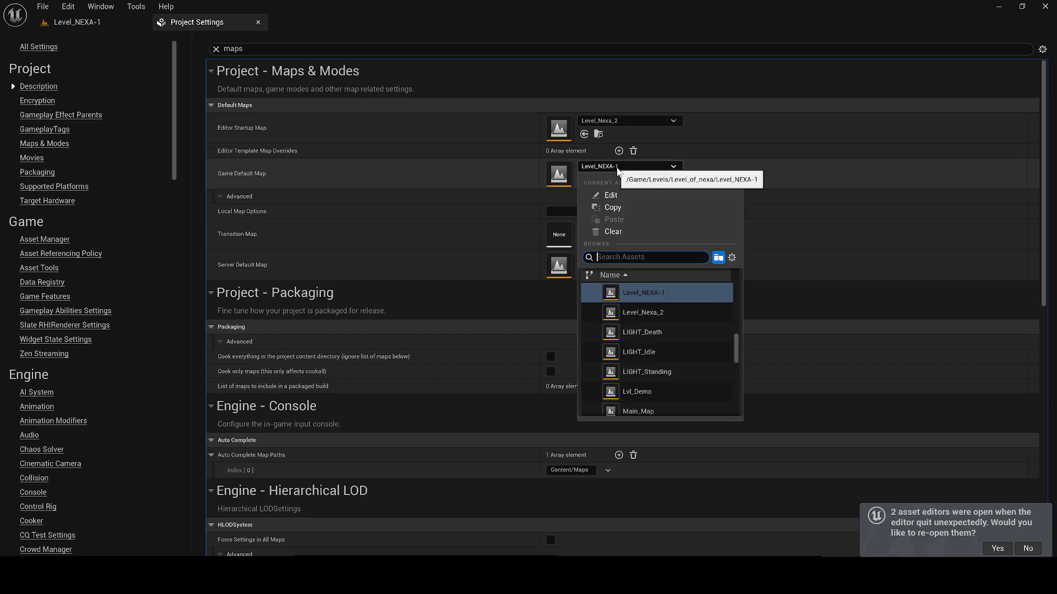
pyautogui.click(632, 314)
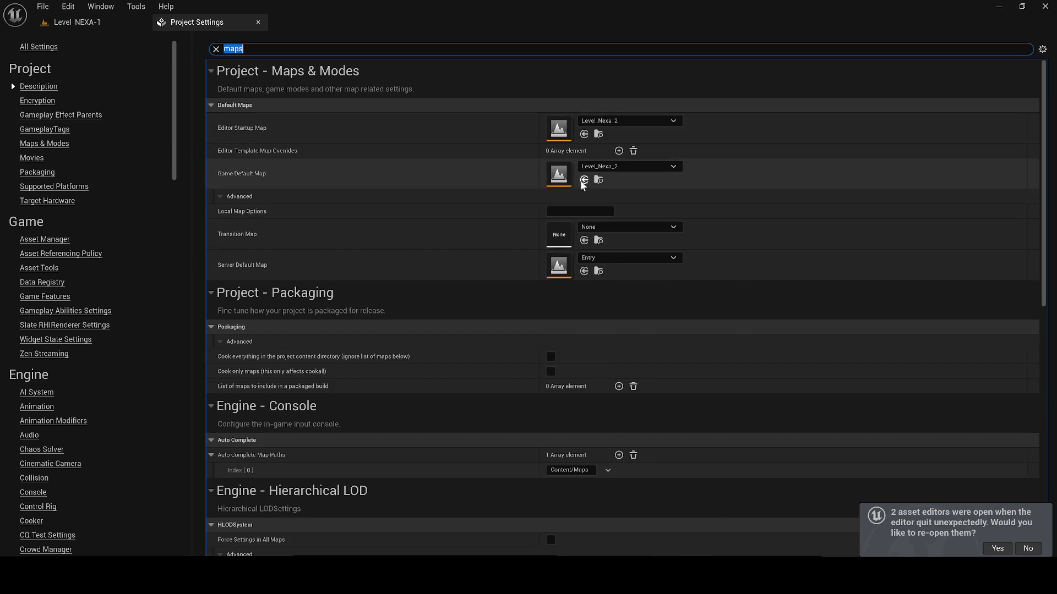
pyautogui.click(77, 23)
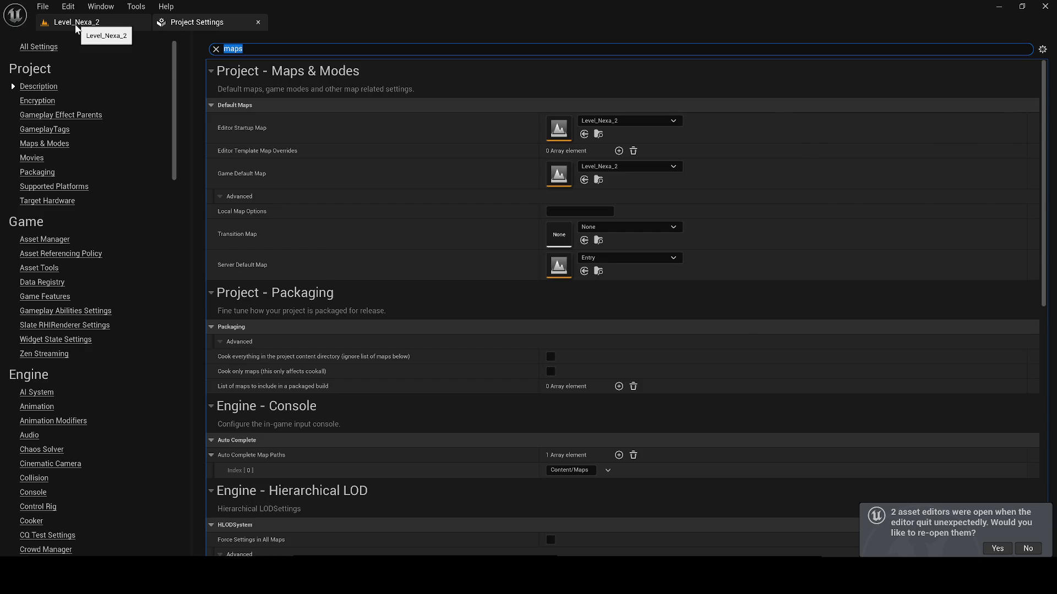
# - Play-test Level_Nexa_2 by running down the corridor to the woman, then select BP_Malika
pyautogui.click(77, 23)
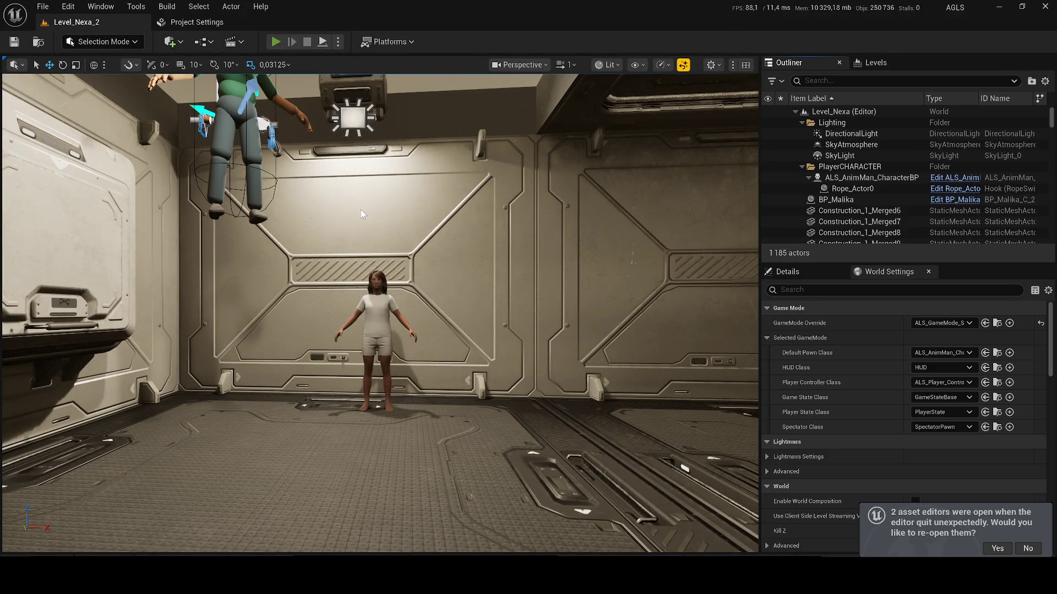
pyautogui.hotkey('alt', 'p')
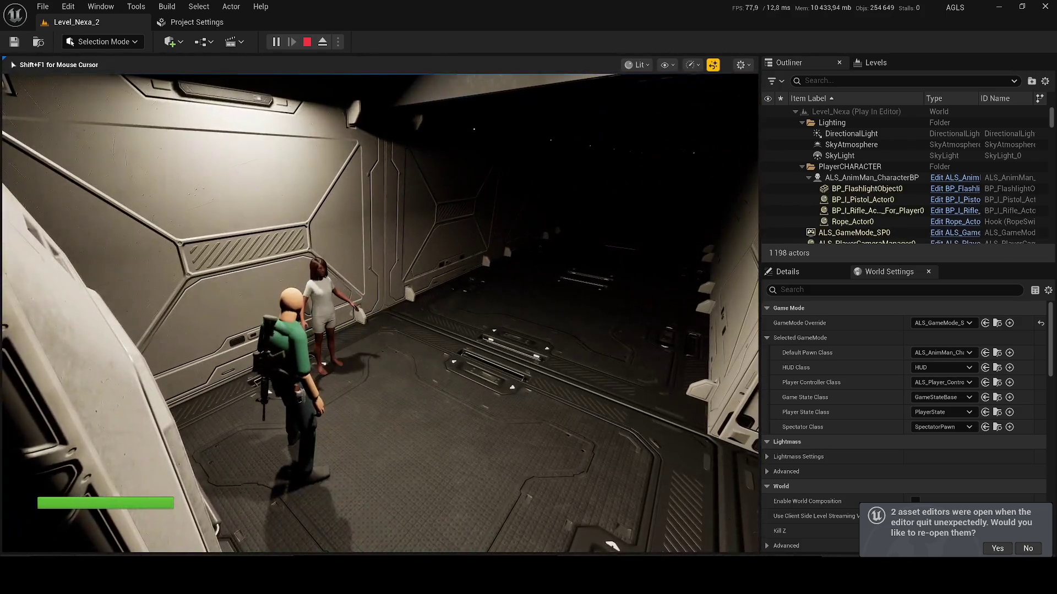
pyautogui.press('w')
pyautogui.press('w')
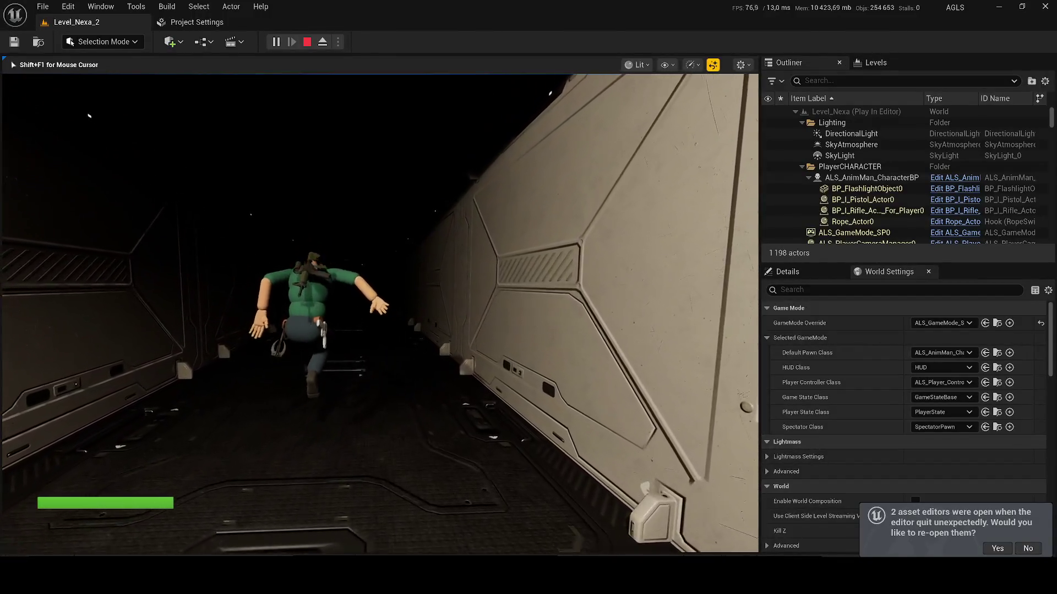
pyautogui.press('w')
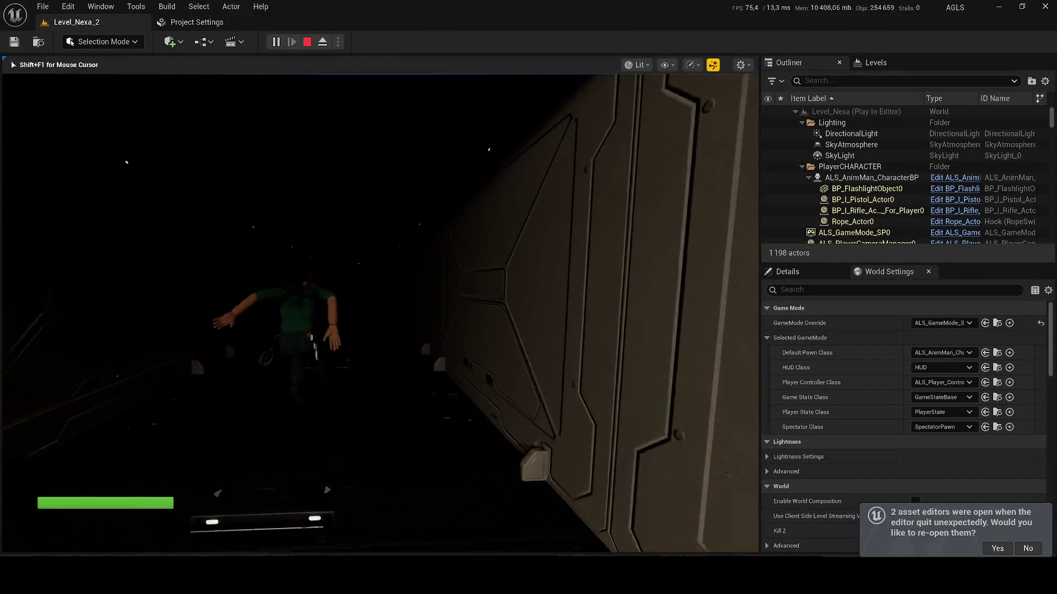
pyautogui.press('w')
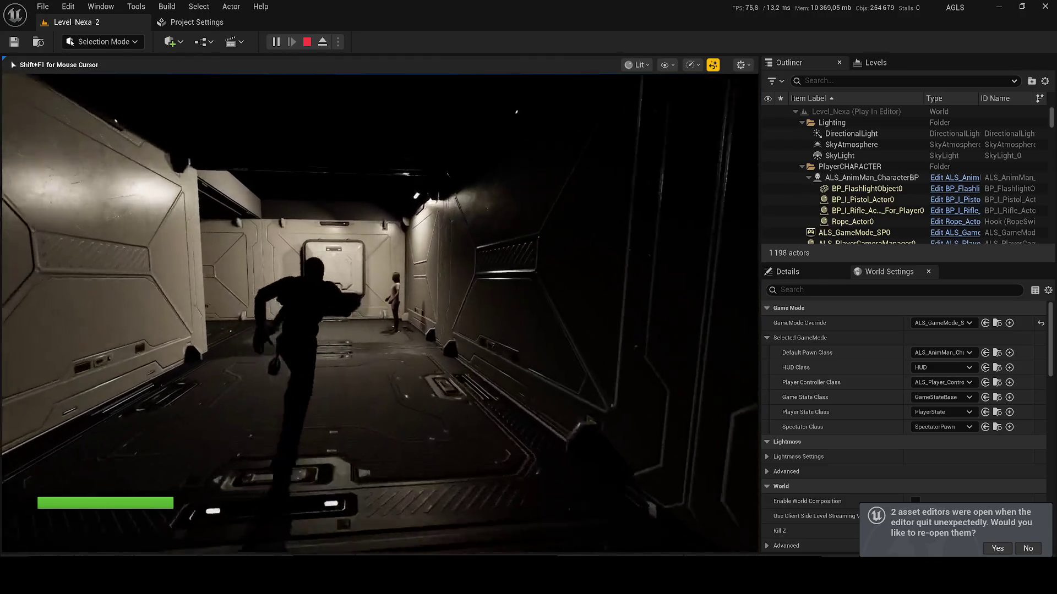
pyautogui.press('w')
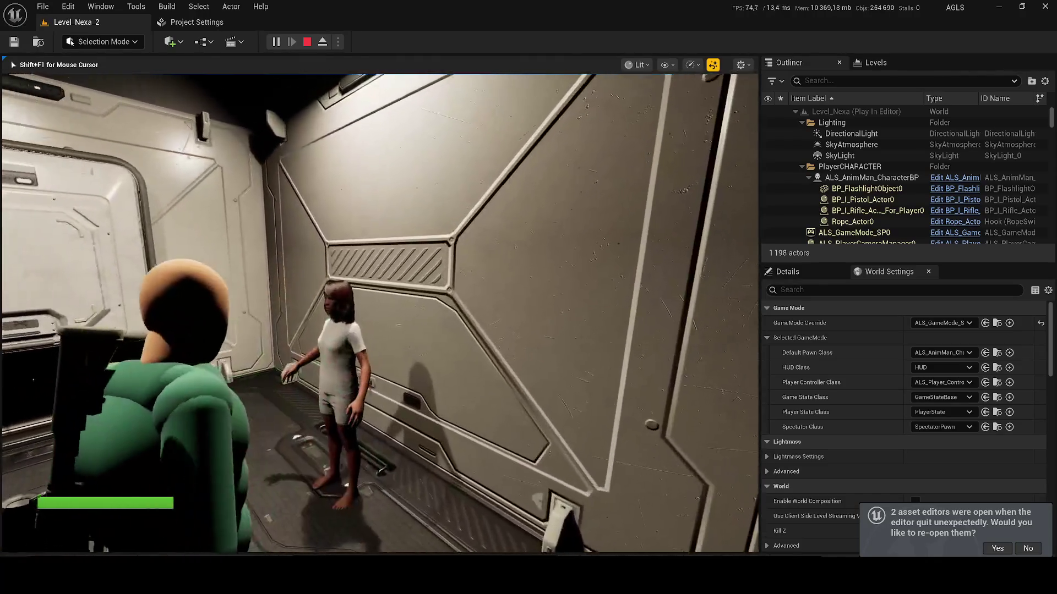
pyautogui.press('Escape')
pyautogui.click(322, 379)
# - Frame the view on BP_Malika and tilt it up to see the ceiling lights
pyautogui.press('f')
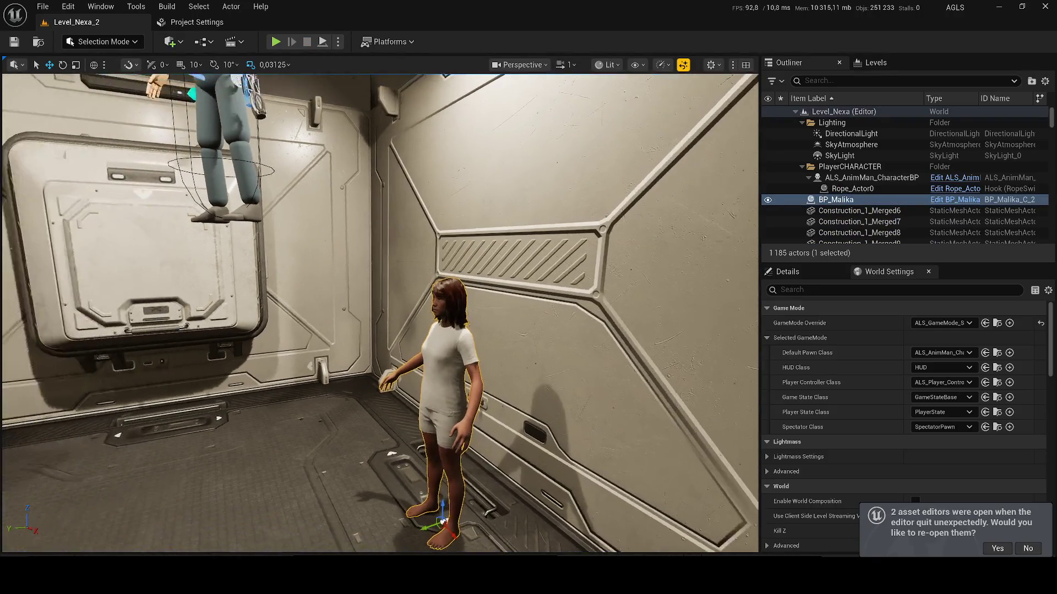
pyautogui.scroll(-4, 379, 314)
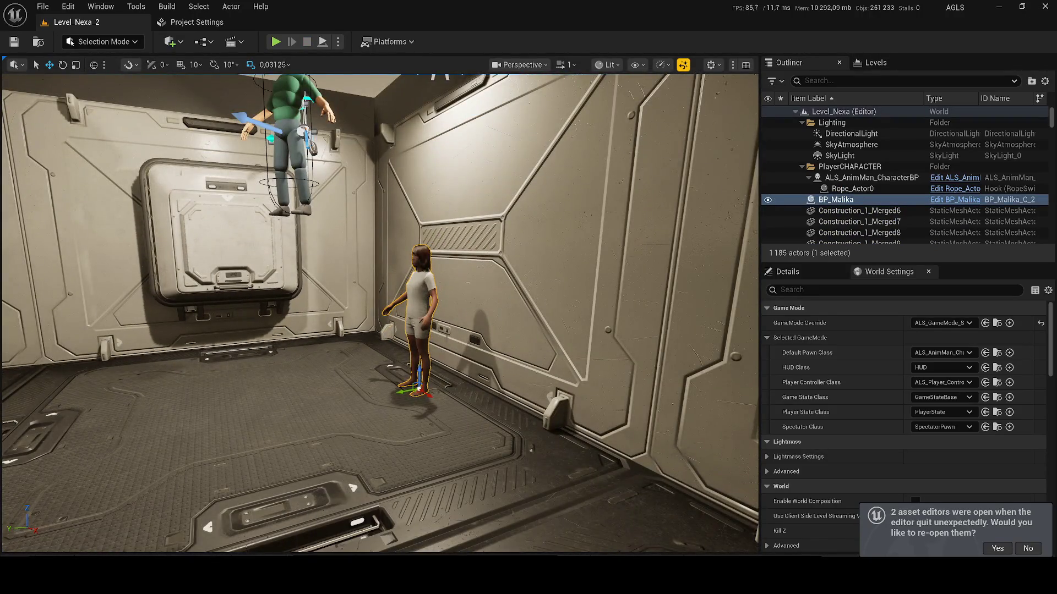
pyautogui.moveTo(380, 314); pyautogui.dragTo(380, 289)
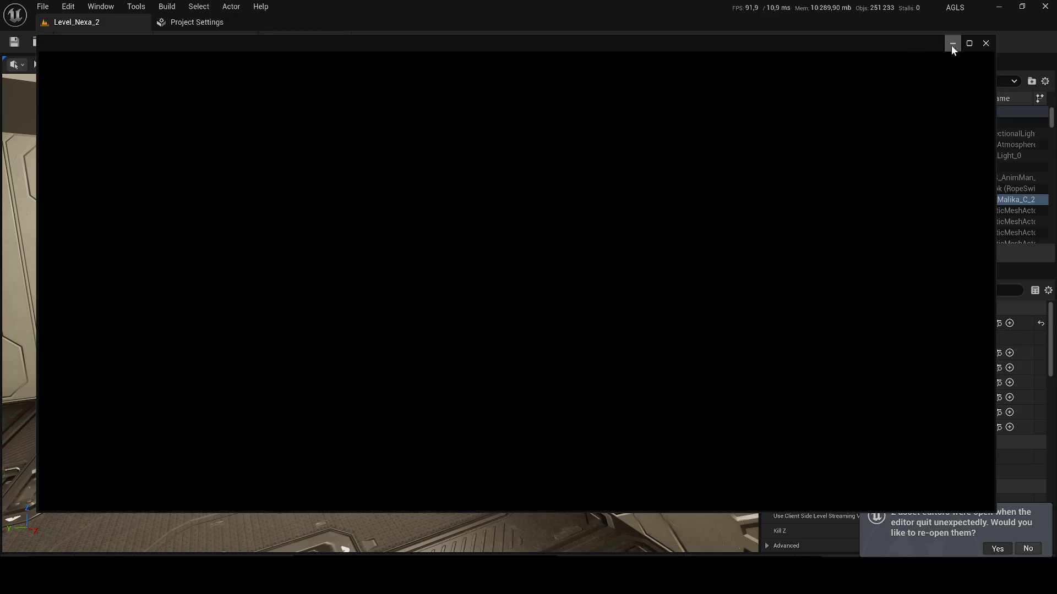
# - Quit the Epic Games launcher from the system tray, clear the popup, and open Start
pyautogui.click(941, 575)
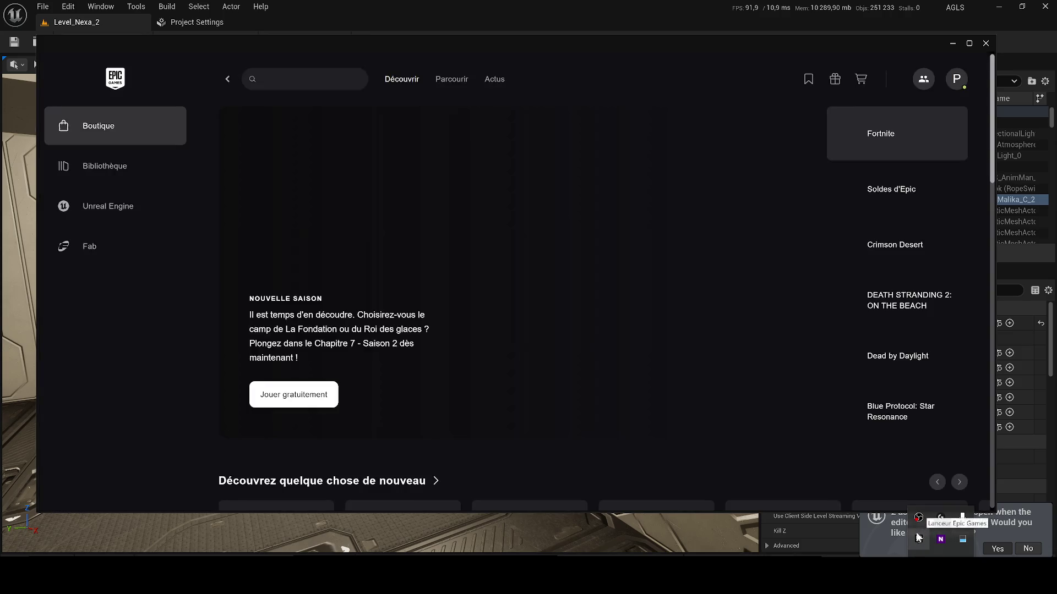
pyautogui.rightClick(918, 537)
pyautogui.click(924, 536)
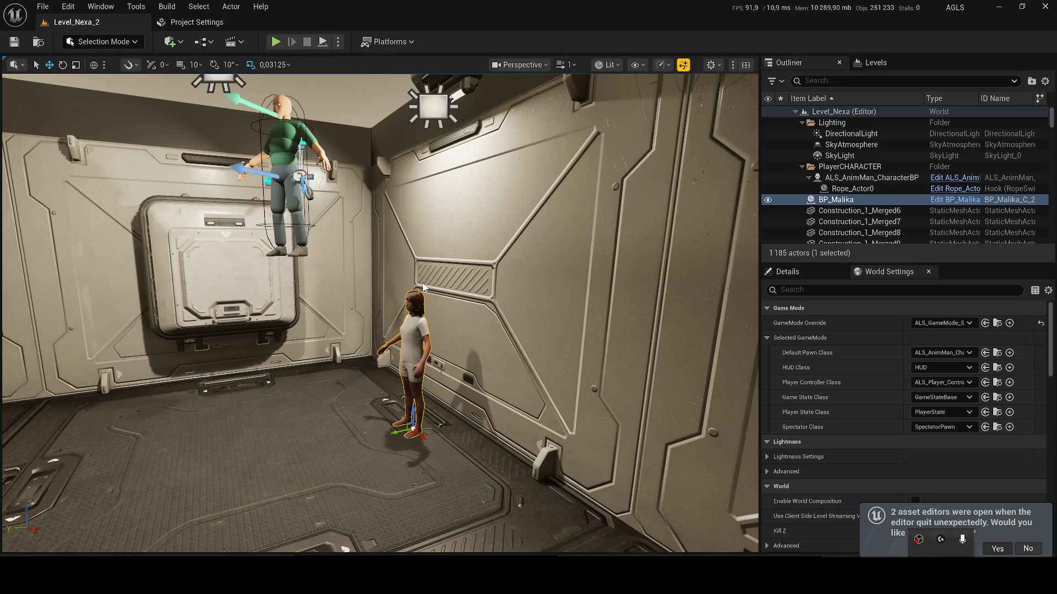
pyautogui.click(423, 287)
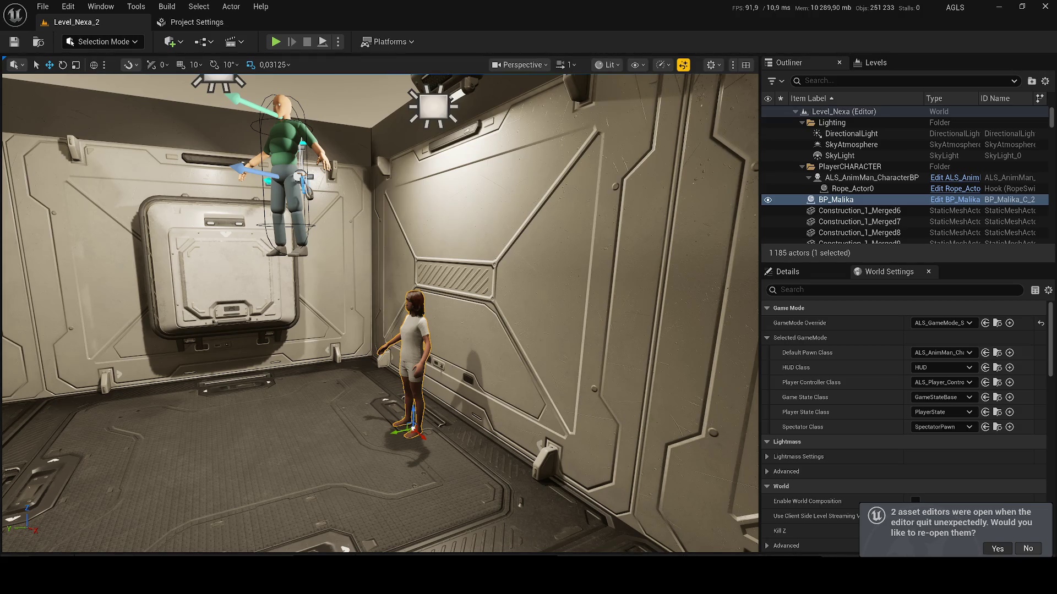
pyautogui.press('super')
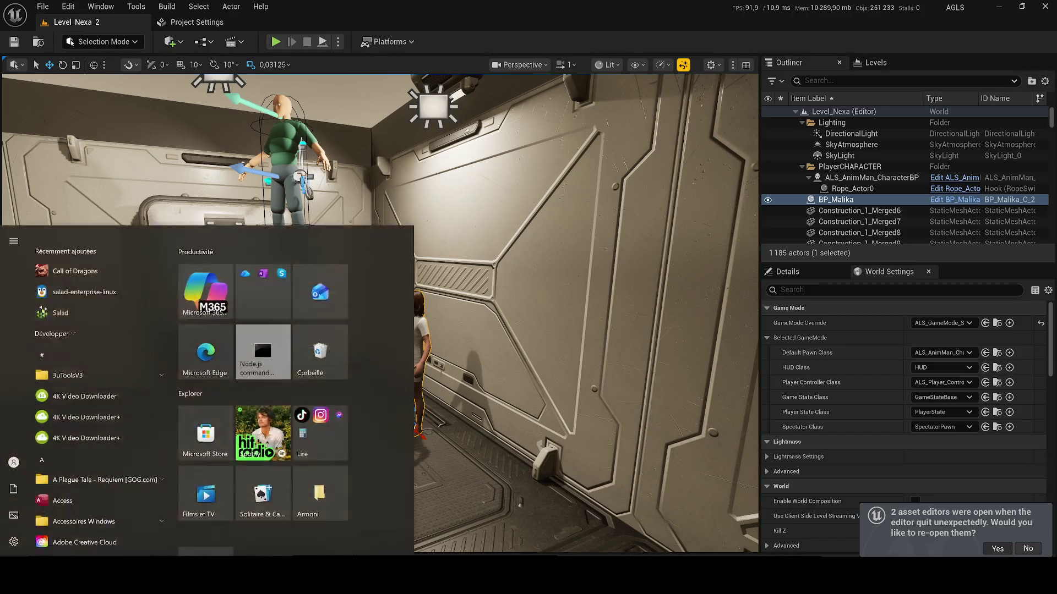
# - Launch CrystalDiskInfo via 'crystal', check the C: and E: drive health, then close it
pyautogui.write('crystal')
pyautogui.press('Return')
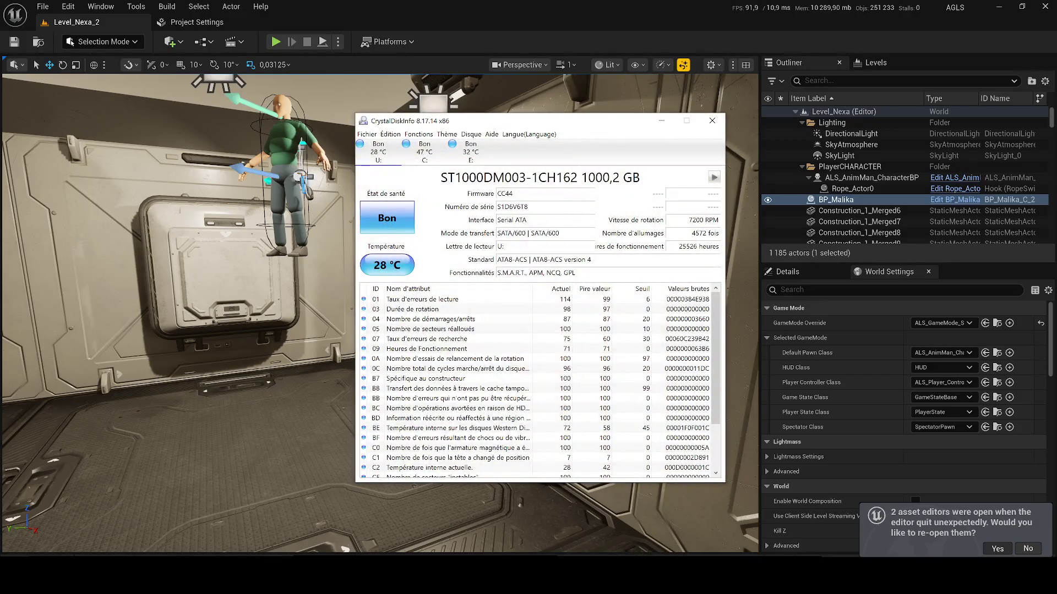
pyautogui.click(424, 149)
pyautogui.click(471, 148)
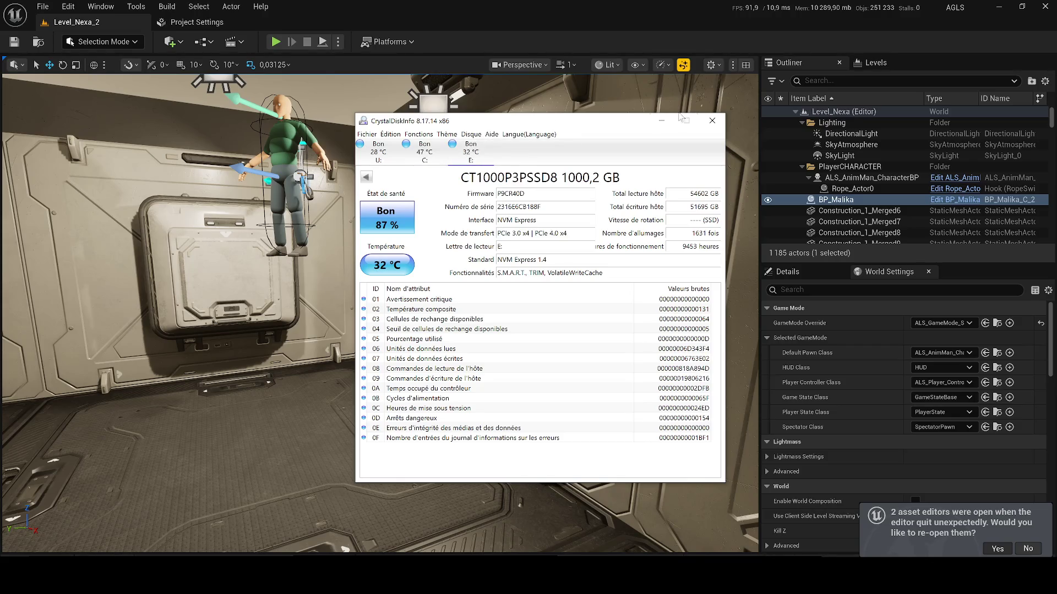
pyautogui.click(712, 120)
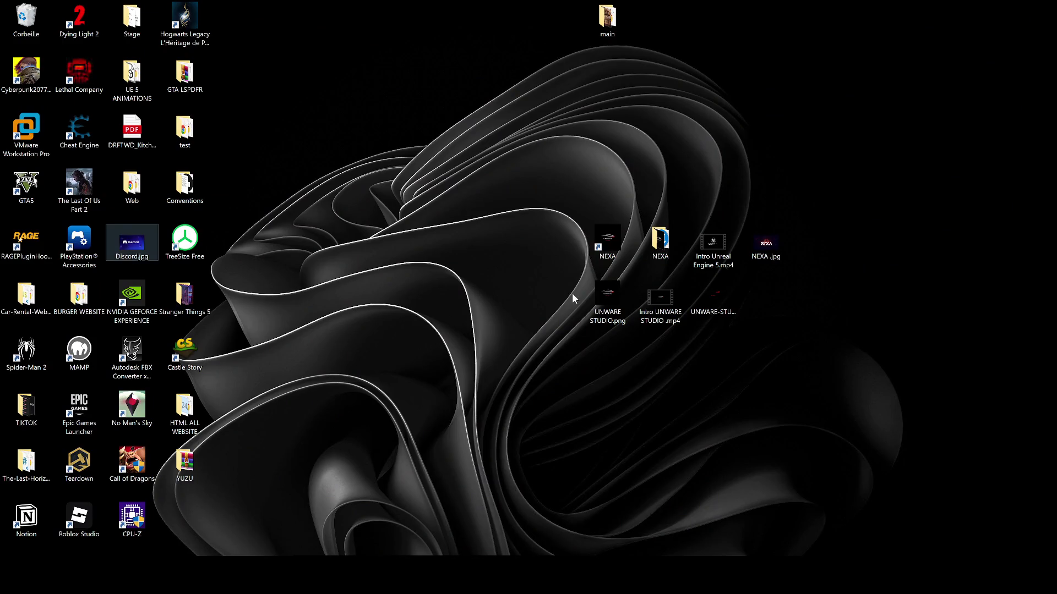
# - Launch the NEXA Unreal project from its desktop shortcut
pyautogui.doubleClick(605, 237)
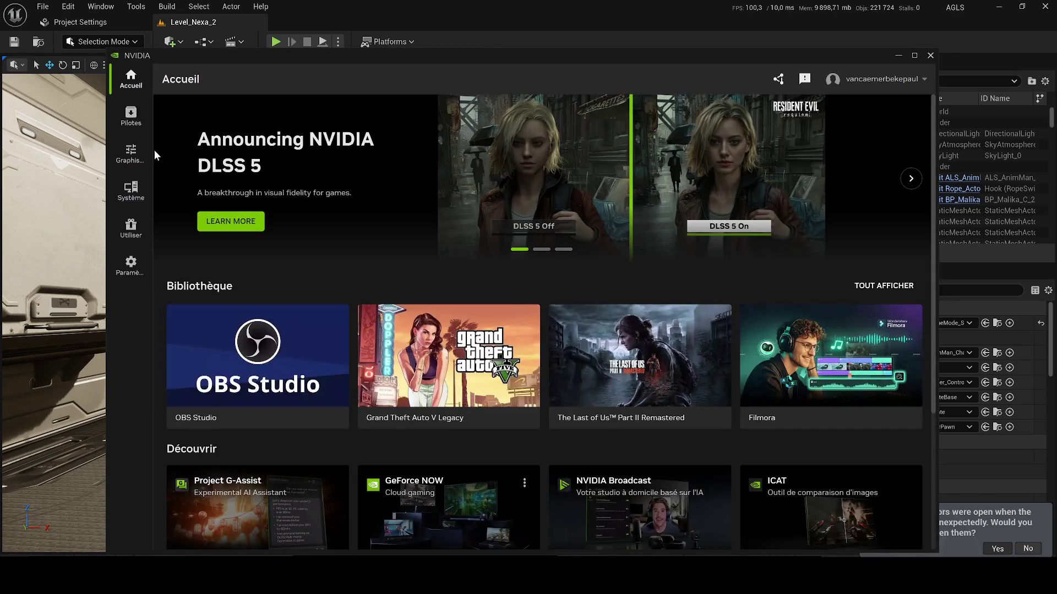
# - Check the Game Ready driver version 595.79 on the Pilotes page, then close NVIDIA App
pyautogui.click(131, 130)
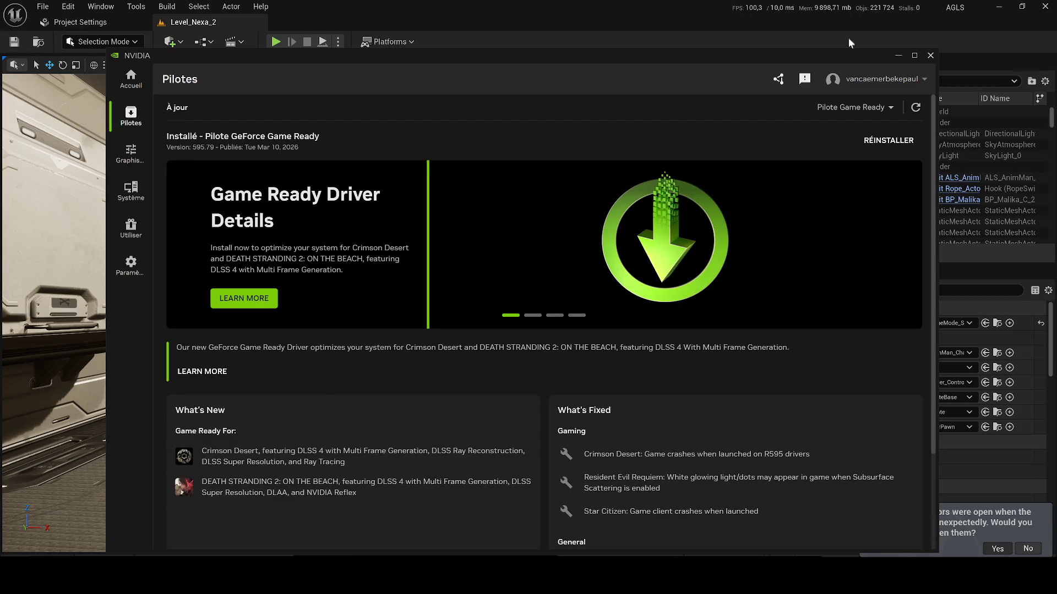
pyautogui.click(883, 108)
pyautogui.click(898, 55)
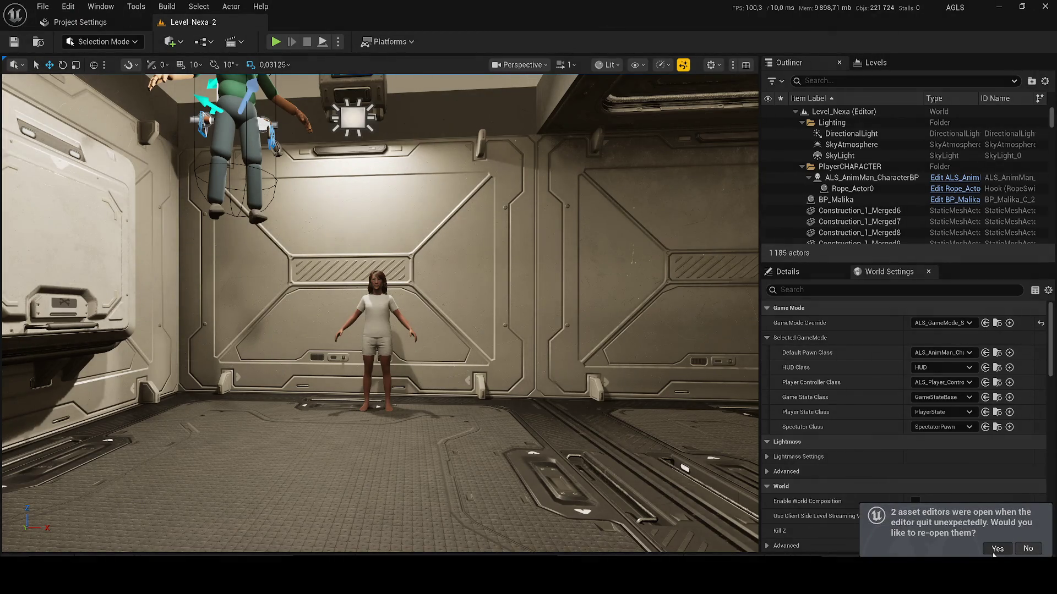
# - Close the BP_Player_Malika window from the Unreal taskbar preview
pyautogui.moveTo(715, 575)
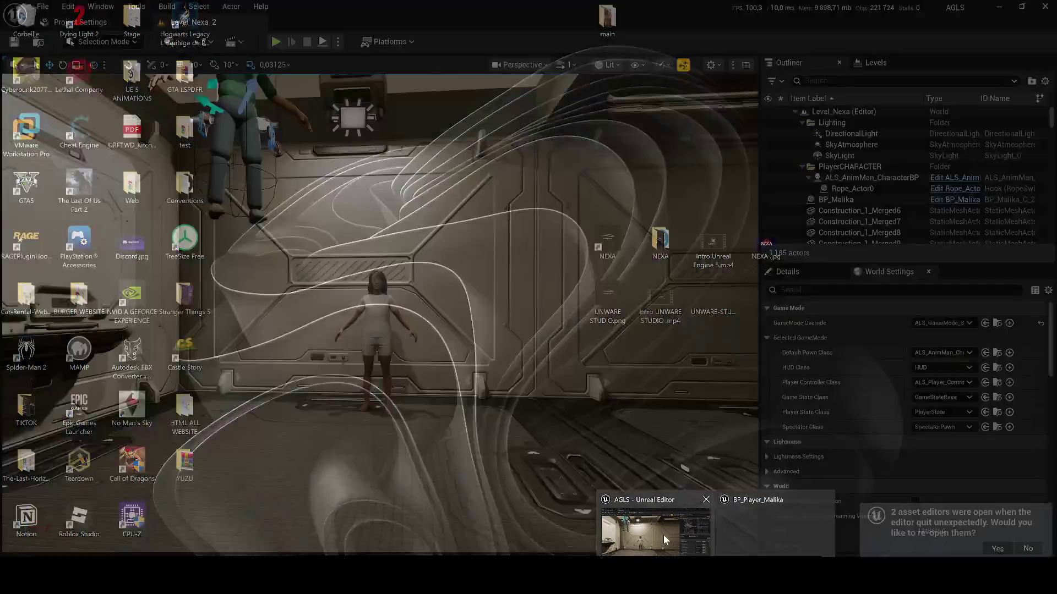
pyautogui.click(663, 535)
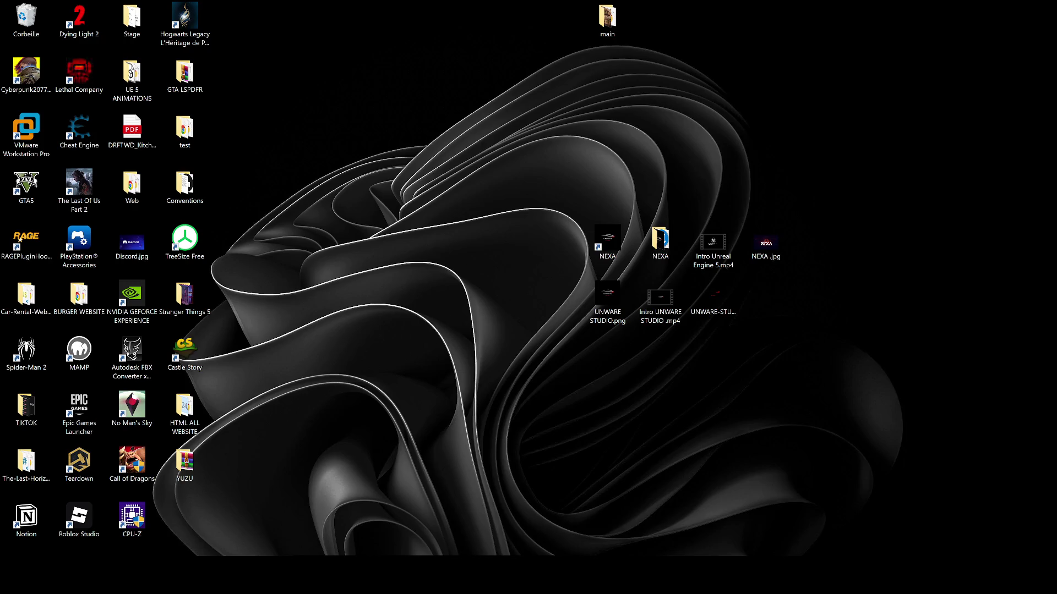
# - Refresh the desktop, relaunch NEXA, and decline reopening the previous asset editors
pyautogui.rightClick(390, 213)
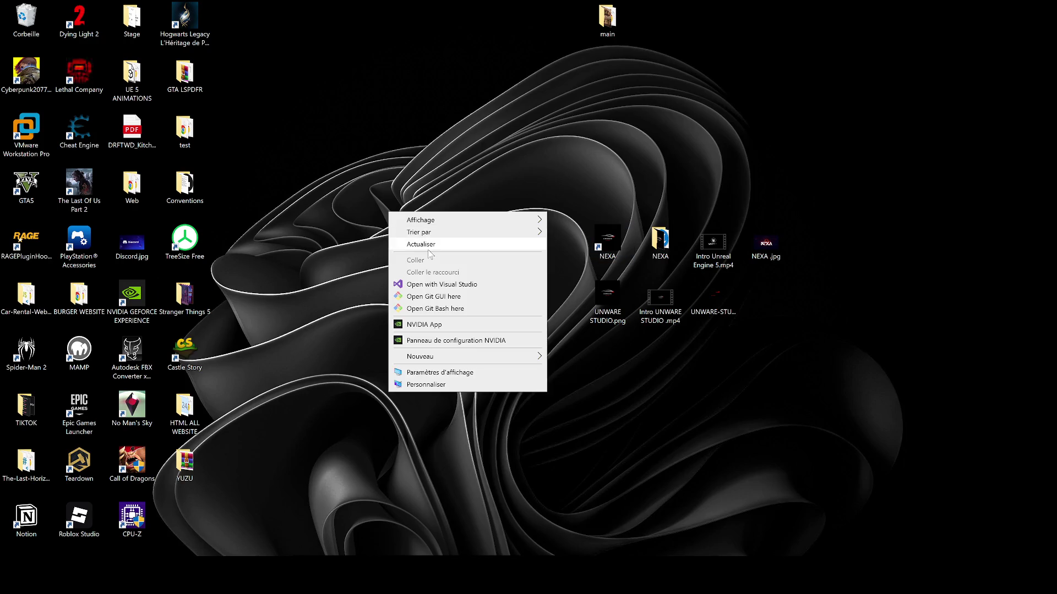
pyautogui.click(418, 244)
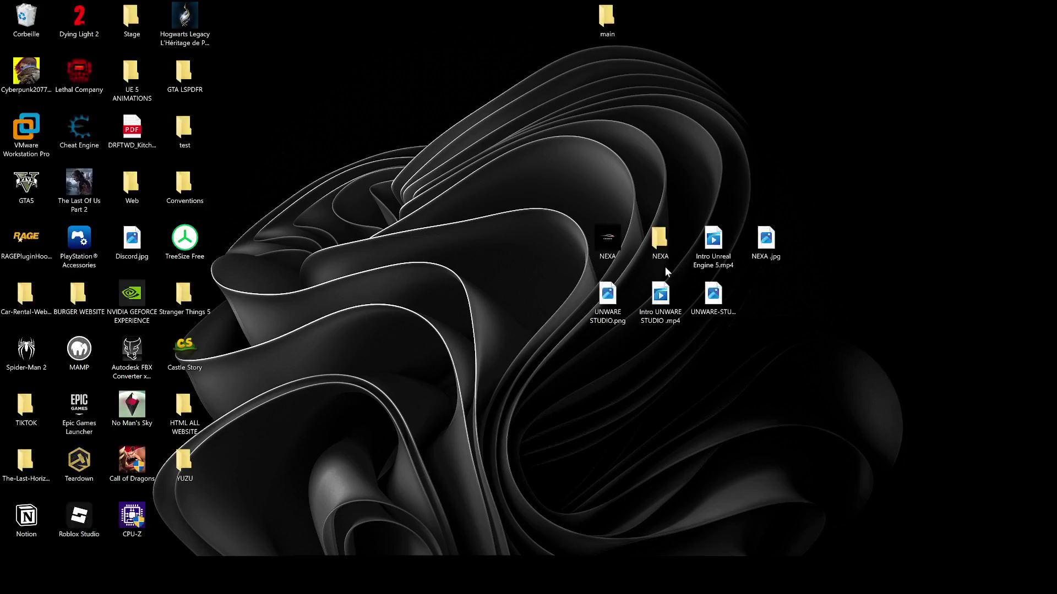
pyautogui.doubleClick(608, 239)
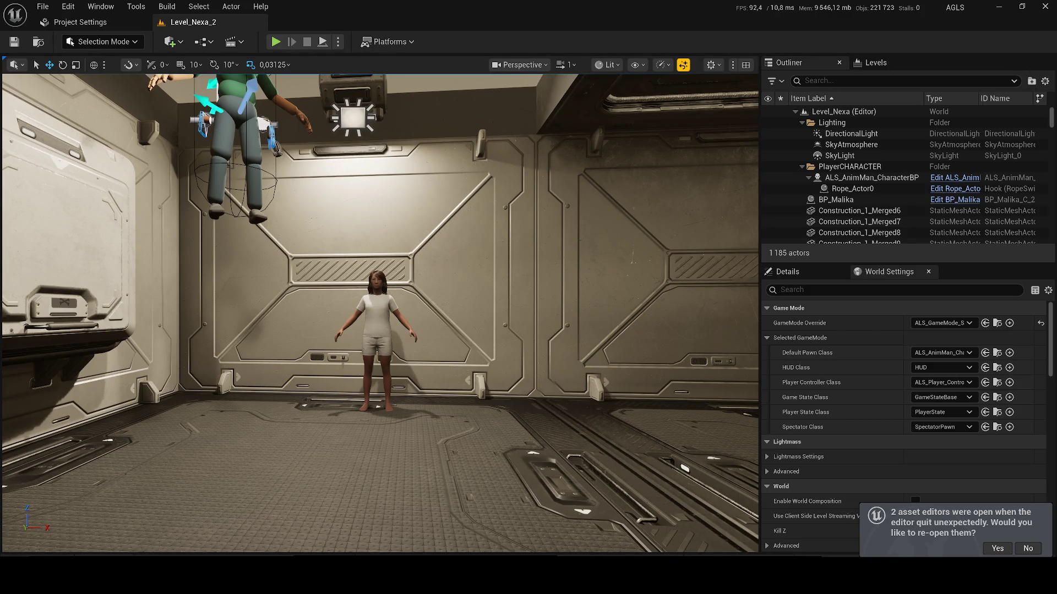
pyautogui.moveTo(386, 330); pyautogui.dragTo(331, 297)
pyautogui.click(1022, 549)
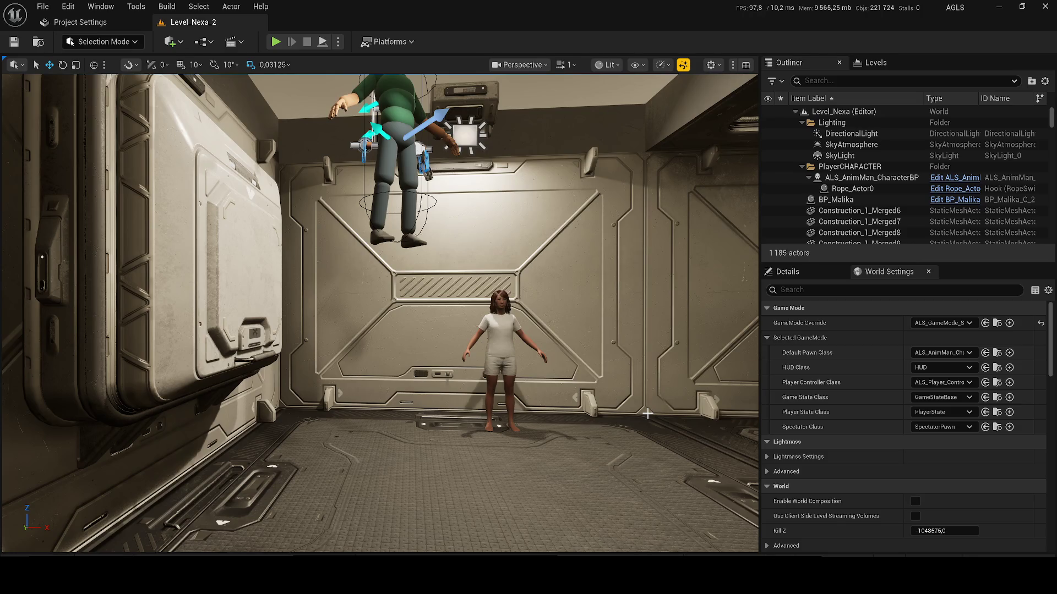
# - Turn the view toward the floor and show MetaHumans > BP_Malika > Body in the Content Drawer
pyautogui.moveTo(672, 364); pyautogui.dragTo(743, 407)
pyautogui.hotkey('ctrl', 'space')
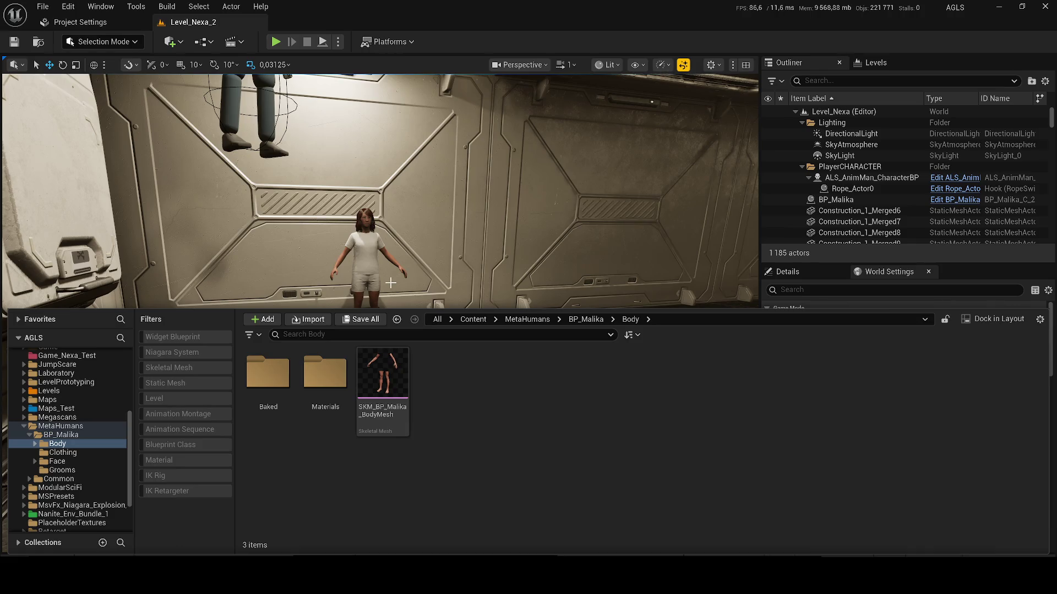
# - Delete BP_Malika from Level_Nexa_2 and save the level
pyautogui.click(369, 247)
pyautogui.press('Delete')
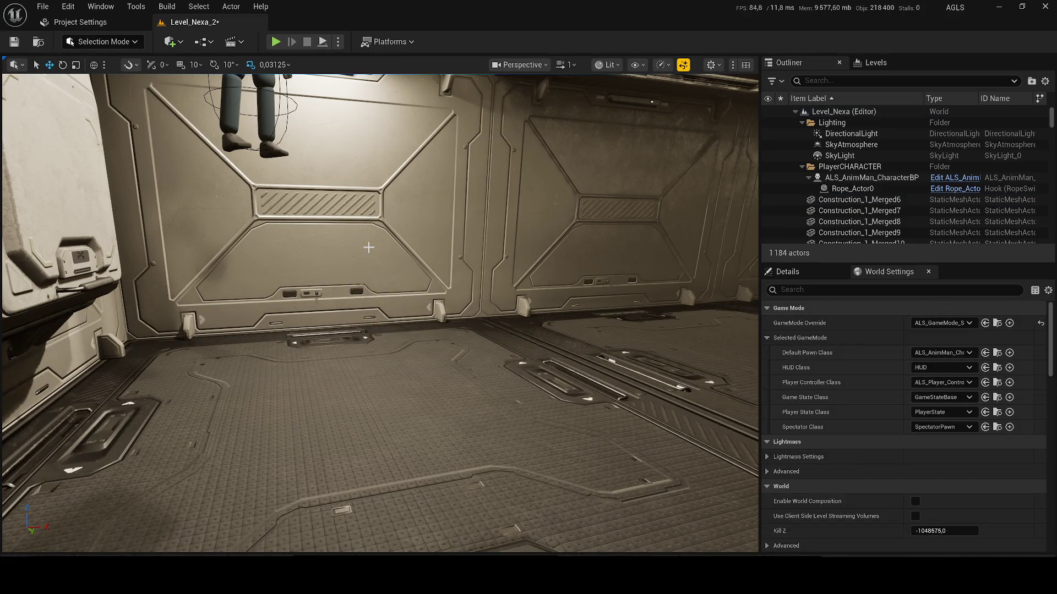
pyautogui.hotkey('ctrl', 's')
pyautogui.press('f')
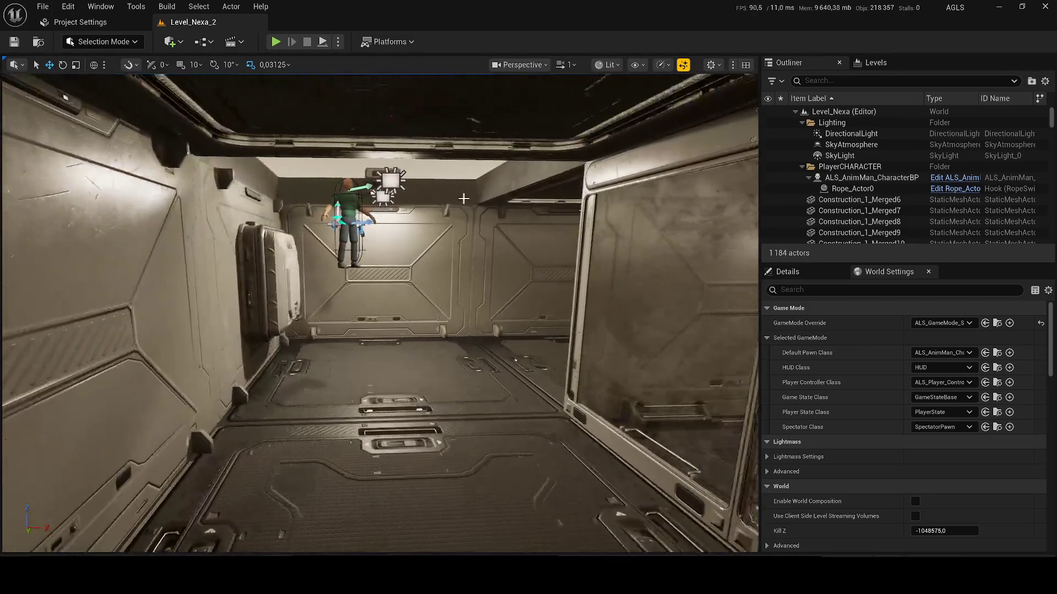
pyautogui.click(853, 80)
# - Filter the Outliner by 'dire' and hide the DirectionalLight to darken the room
pyautogui.write('dire')
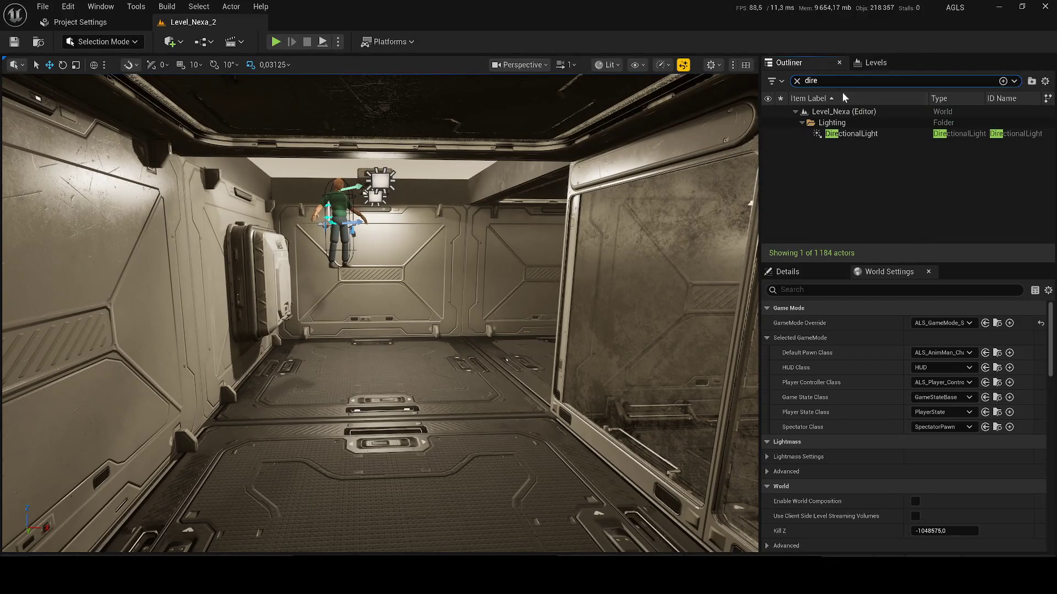
pyautogui.click(767, 134)
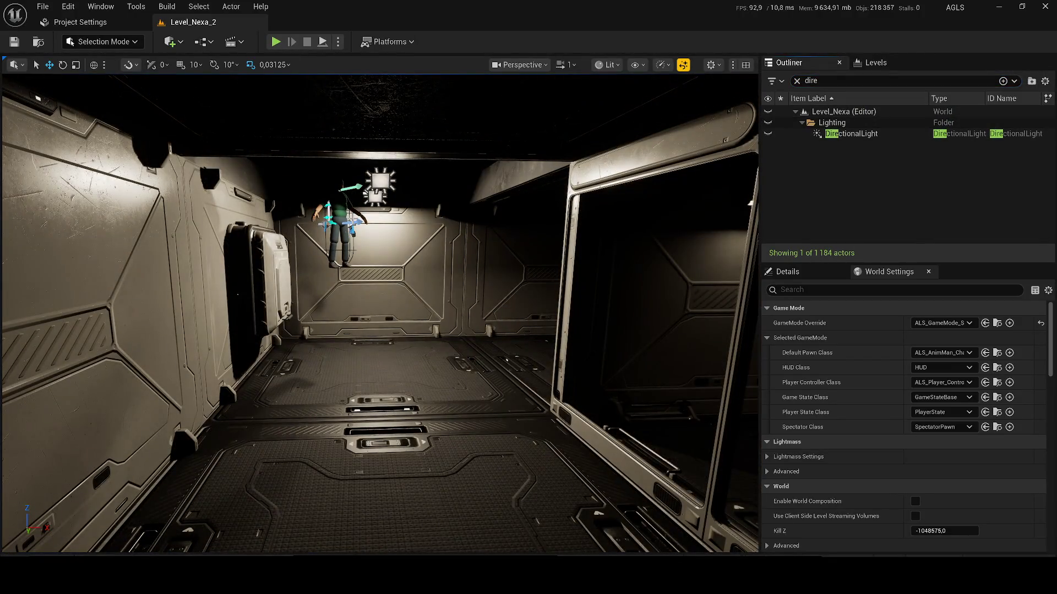
pyautogui.press('End')
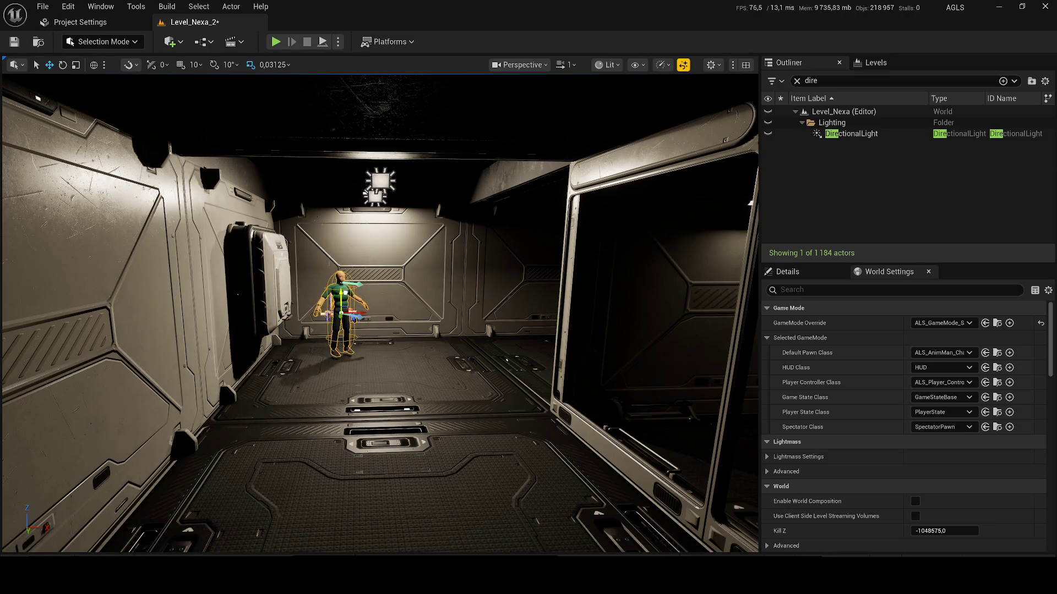
pyautogui.hotkey('ctrl', 'z')
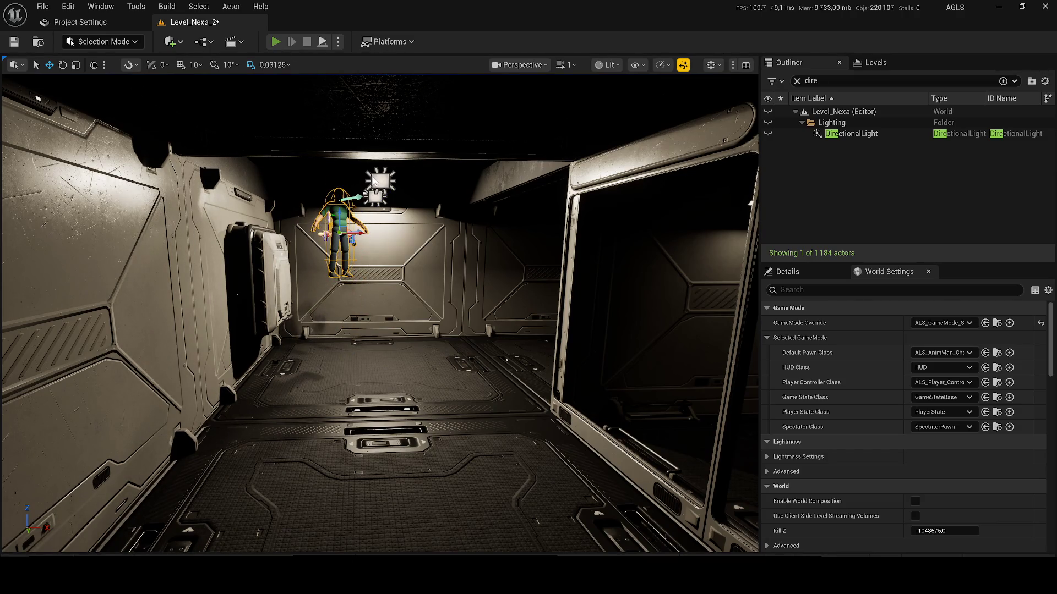
# - Play-test the darkened level, save Level_Nexa_2, and play-test it again
pyautogui.hotkey('alt', 'p')
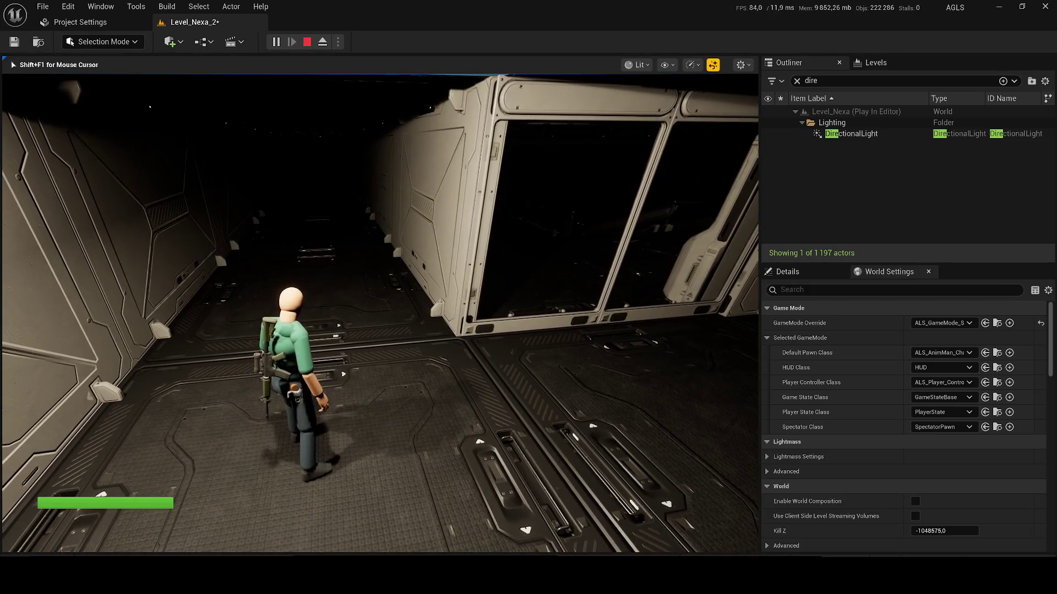
pyautogui.press('Escape')
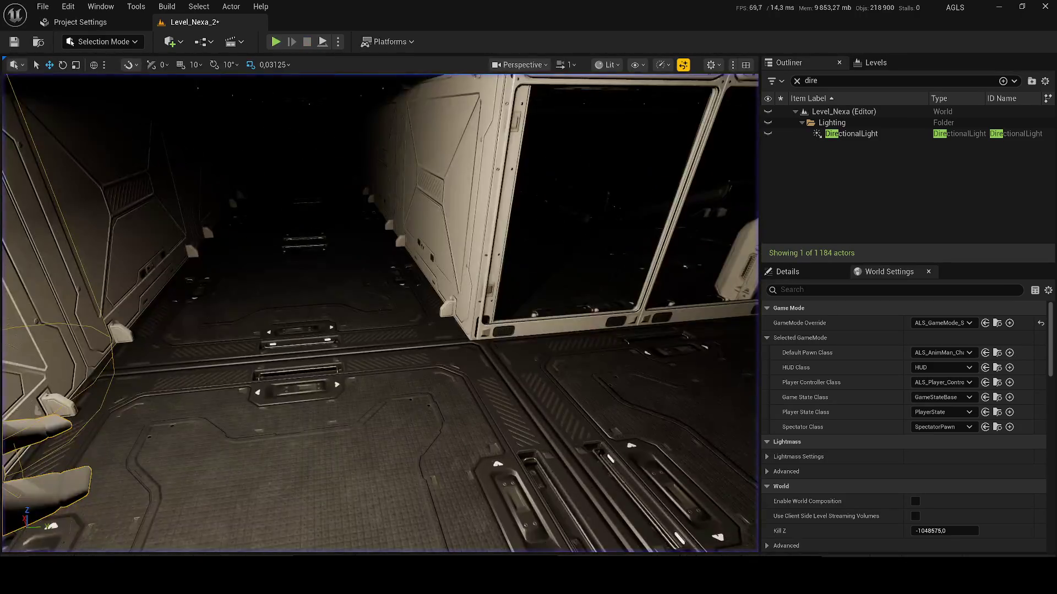
pyautogui.press('w')
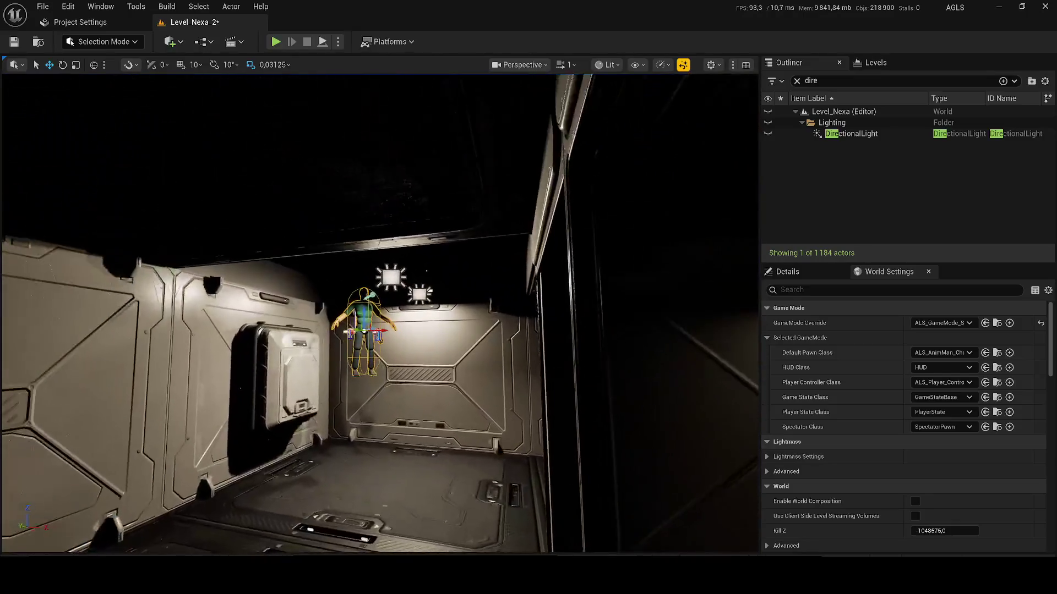
pyautogui.hotkey('ctrl', 's')
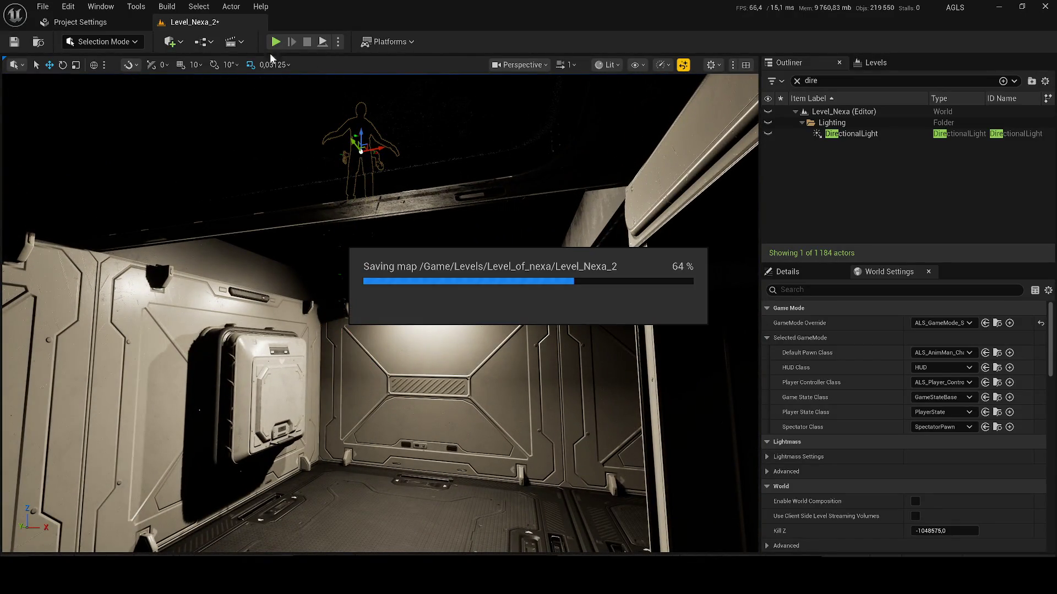
pyautogui.click(274, 43)
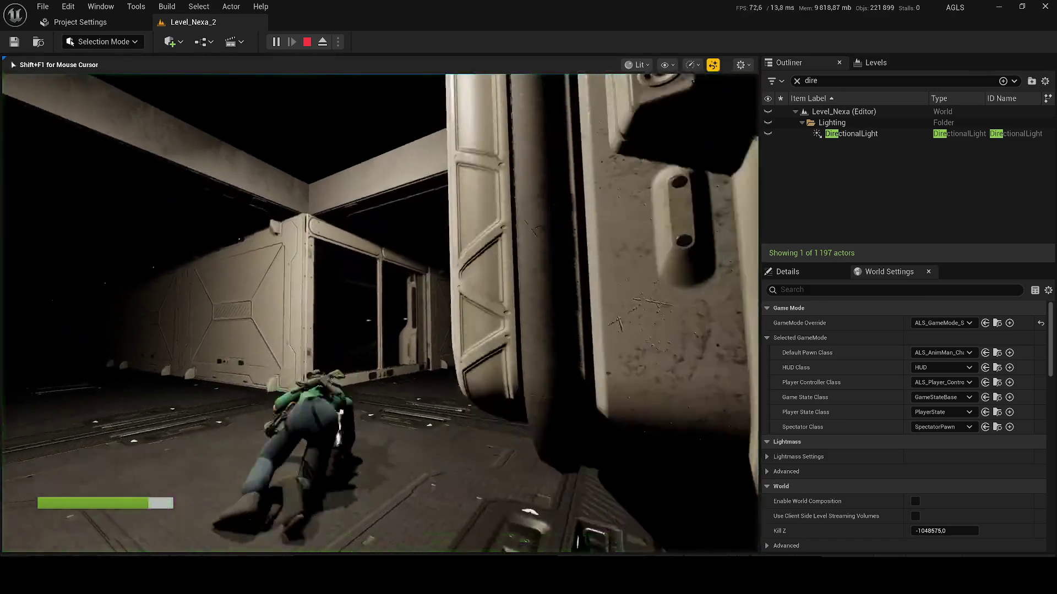
pyautogui.press('Escape')
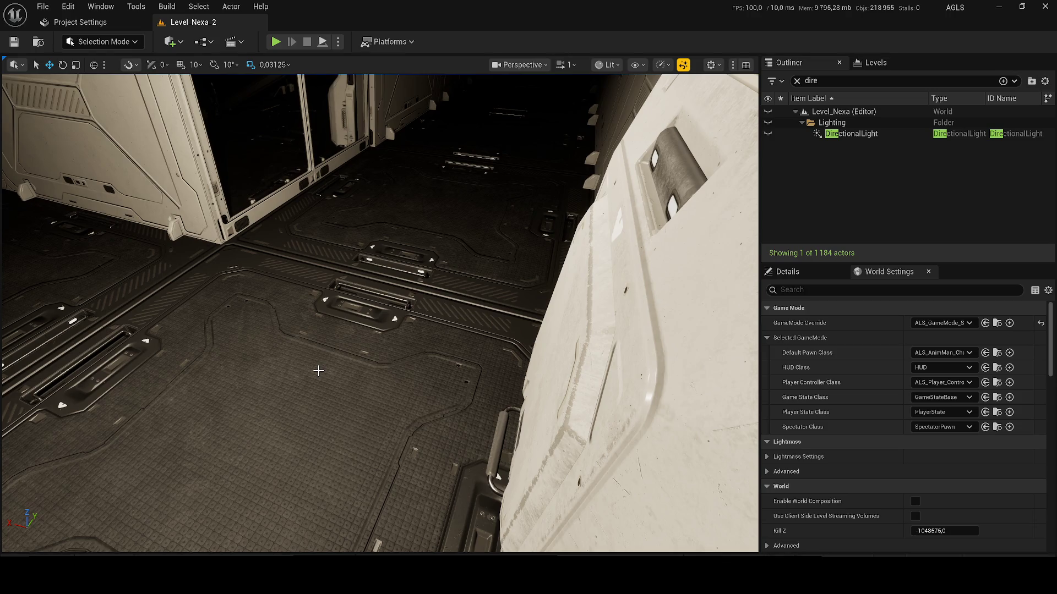
# - Close the Project Settings tab and look over the Level Blueprint options without choosing one
pyautogui.click(145, 22)
pyautogui.click(204, 42)
pyautogui.click(241, 123)
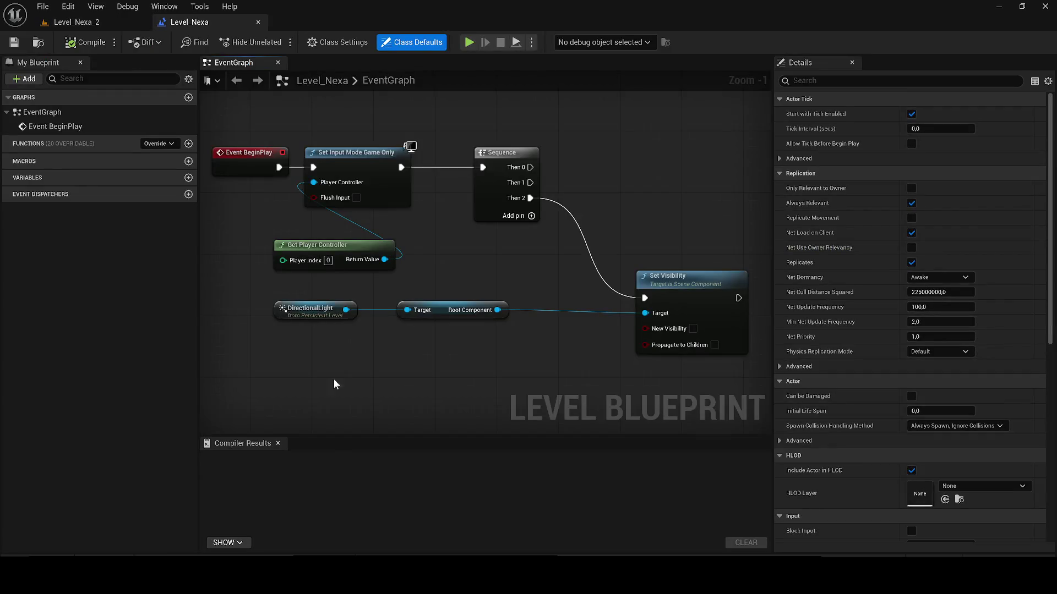
# - Close Compiler Results and add a Delay node after the Sequence's Then 0 output
pyautogui.click(278, 443)
pyautogui.scroll(-1, 542, 448)
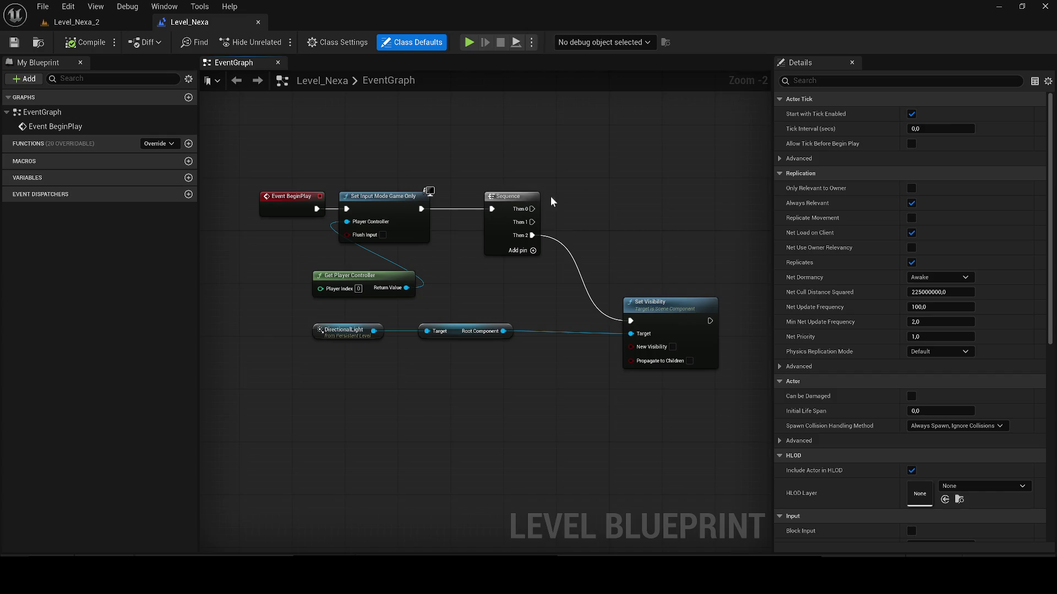
pyautogui.moveTo(549, 197); pyautogui.dragTo(455, 239)
pyautogui.click(556, 222)
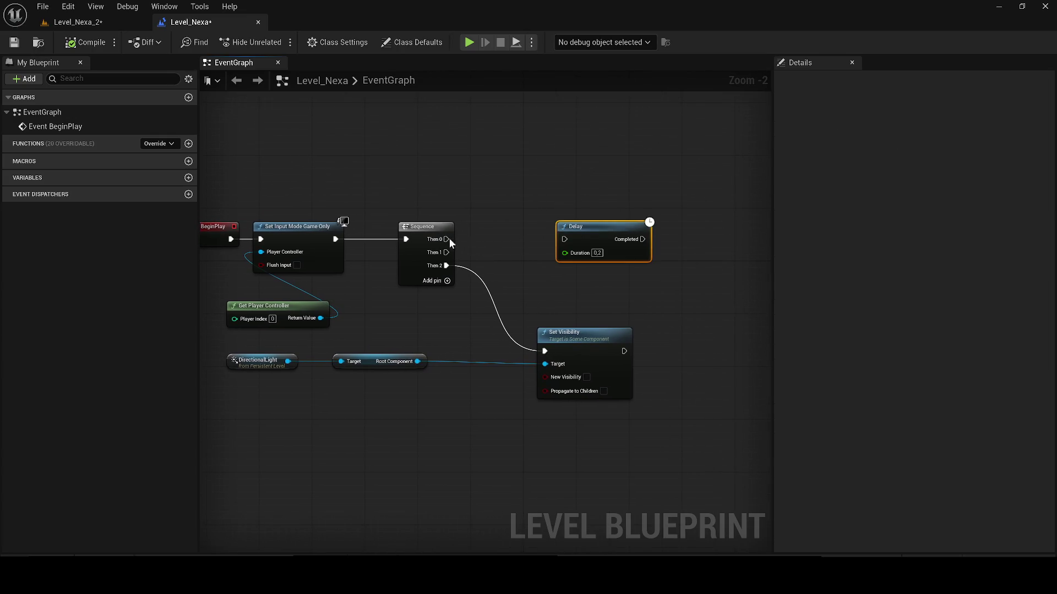
pyautogui.moveTo(594, 243)
pyautogui.mouseDown()
pyautogui.moveTo(511, 254)
pyautogui.moveTo(613, 260)
pyautogui.mouseUp()
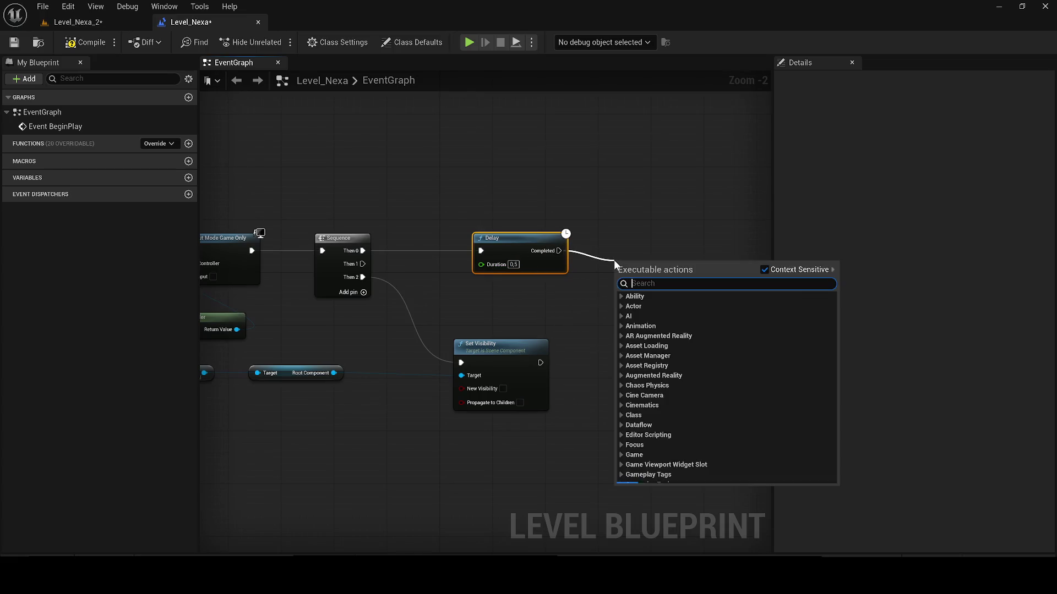
# - Chain Set Global Time Dilation after the Delay with a value of 0,5, then return to Level_Nexa_2
pyautogui.write('sert time')
pyautogui.hotkey('ctrl', 'a')
pyautogui.write('time di')
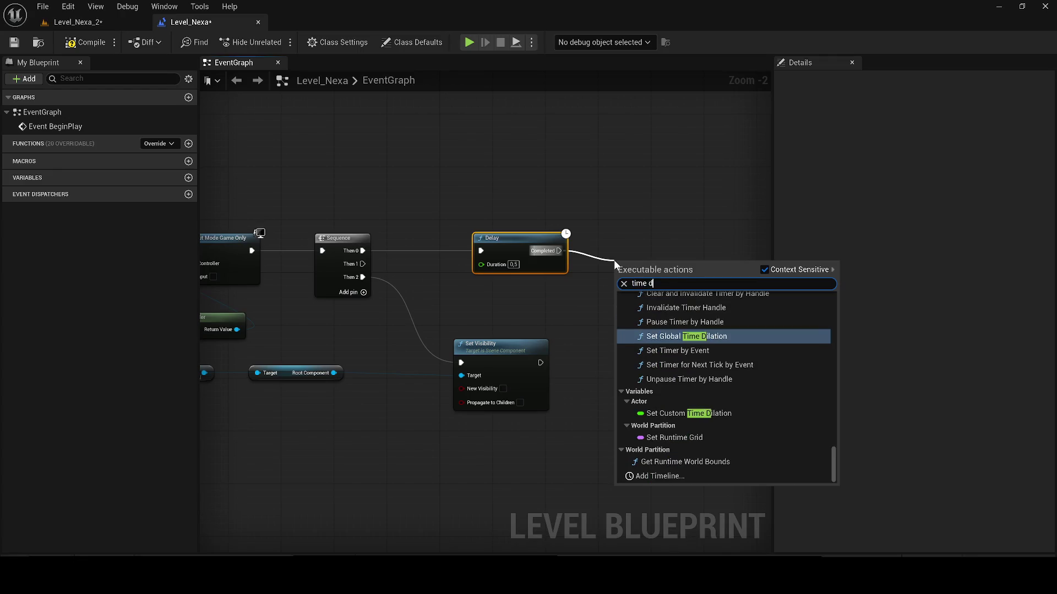
pyautogui.press('Return')
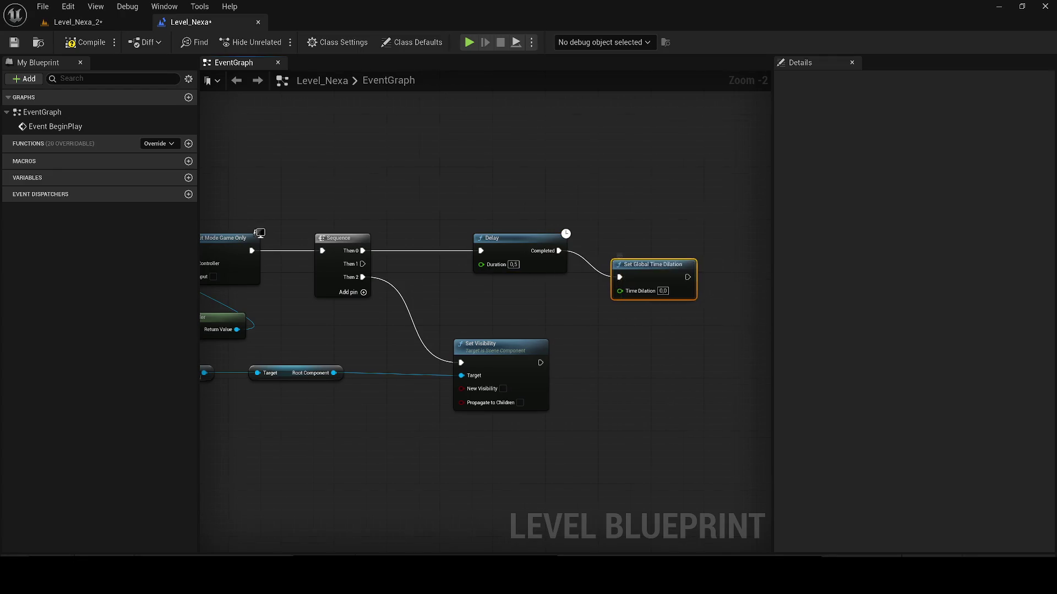
pyautogui.scroll(3, 461, 237)
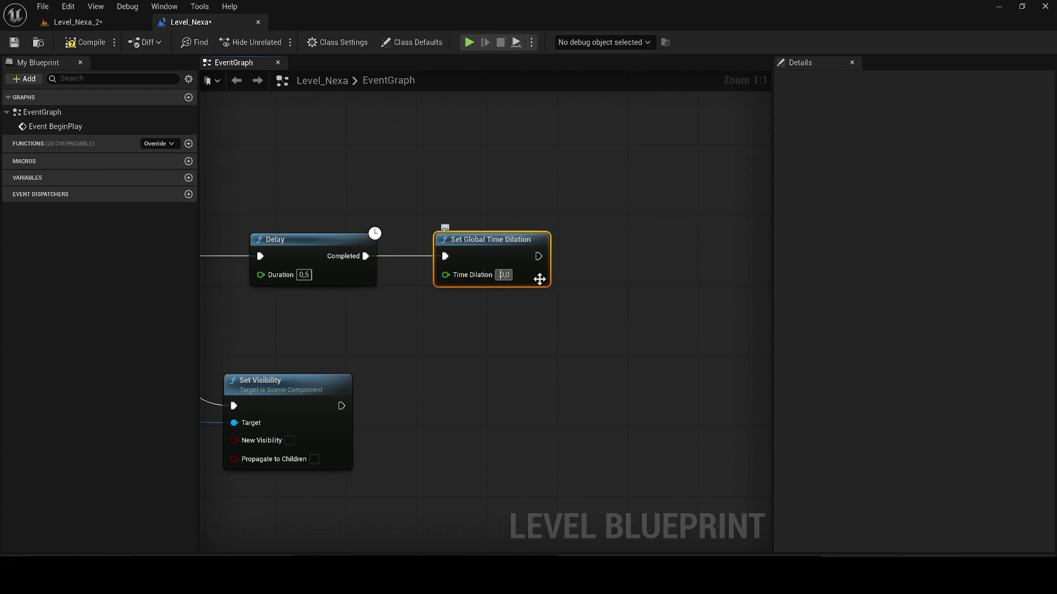
pyautogui.write('0,5')
pyautogui.press('Return')
pyautogui.click(77, 24)
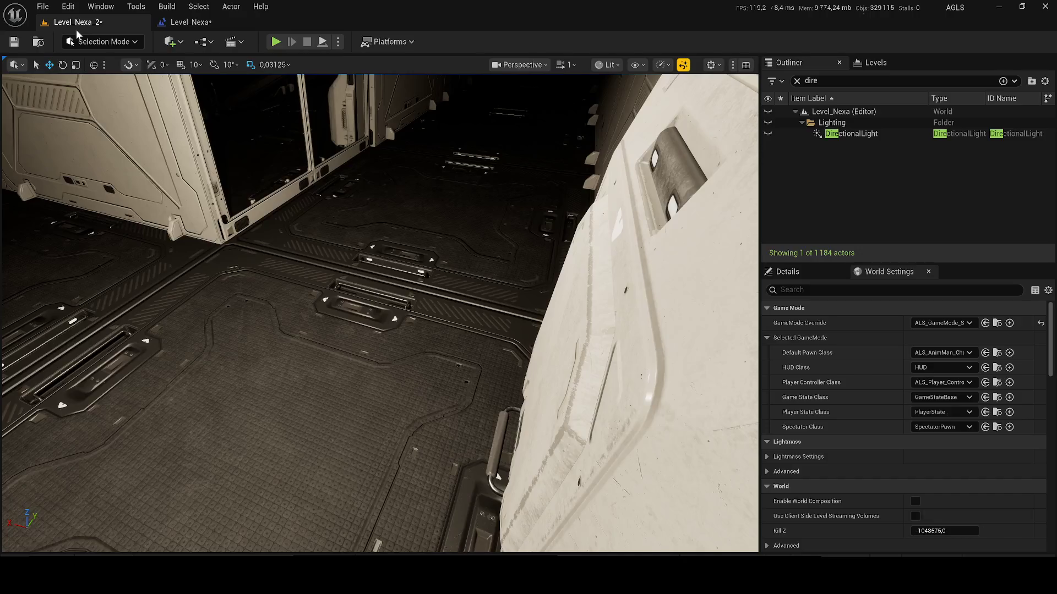
# - Play-test the level four times, walking toward the door once, to check the slowed time
pyautogui.hotkey('alt', 'p')
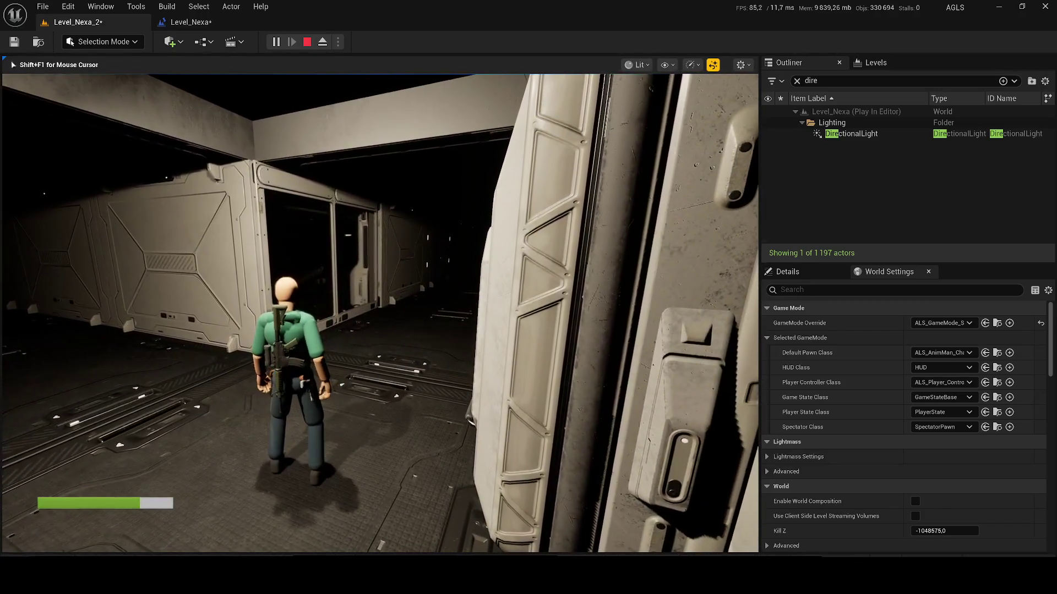
pyautogui.press('Escape')
pyautogui.hotkey('alt', 'p')
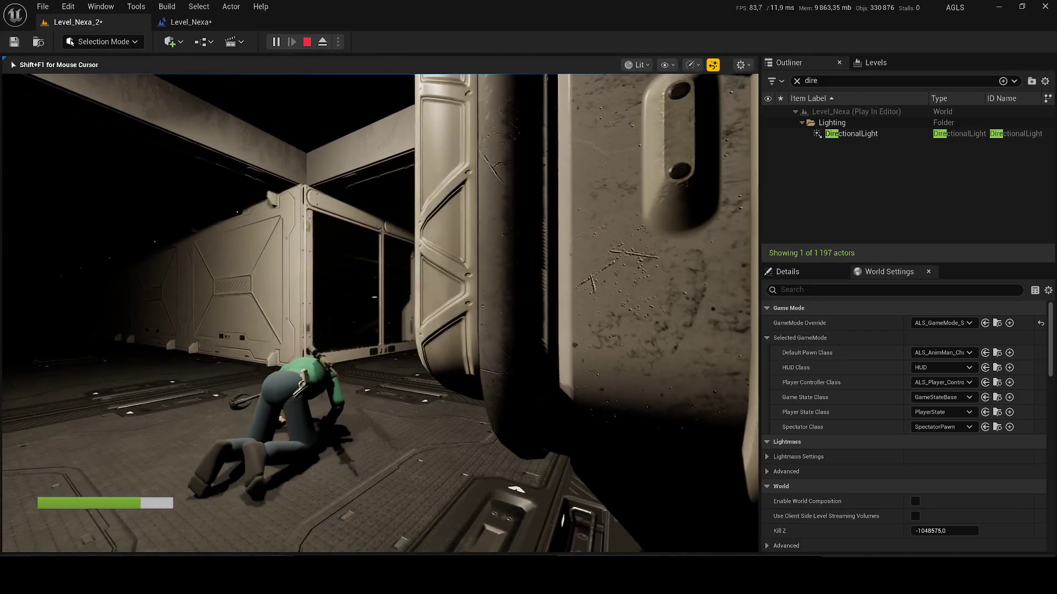
pyautogui.press('Escape')
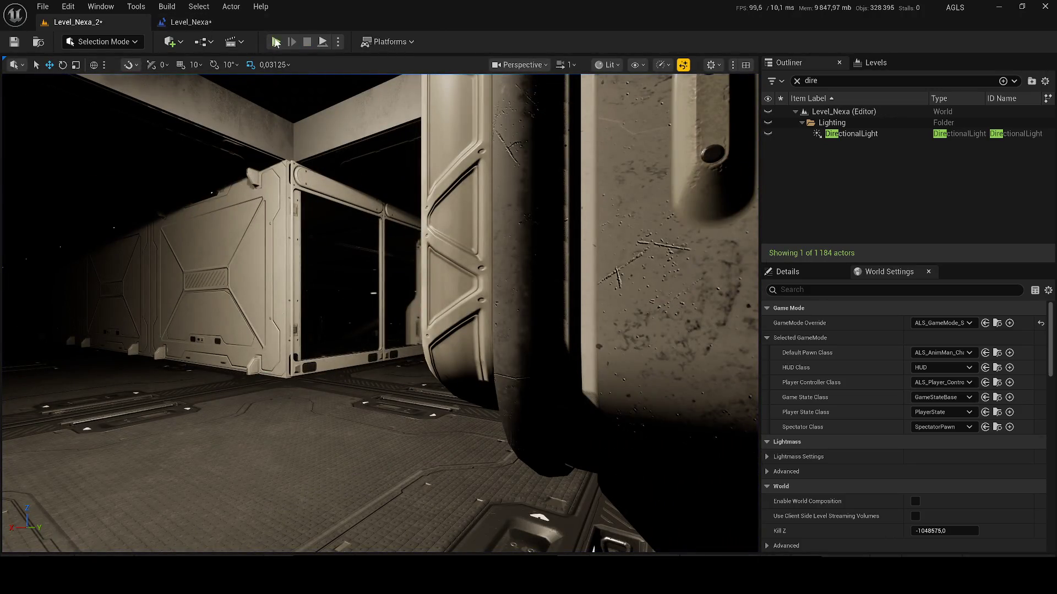
pyautogui.hotkey('alt', 'p')
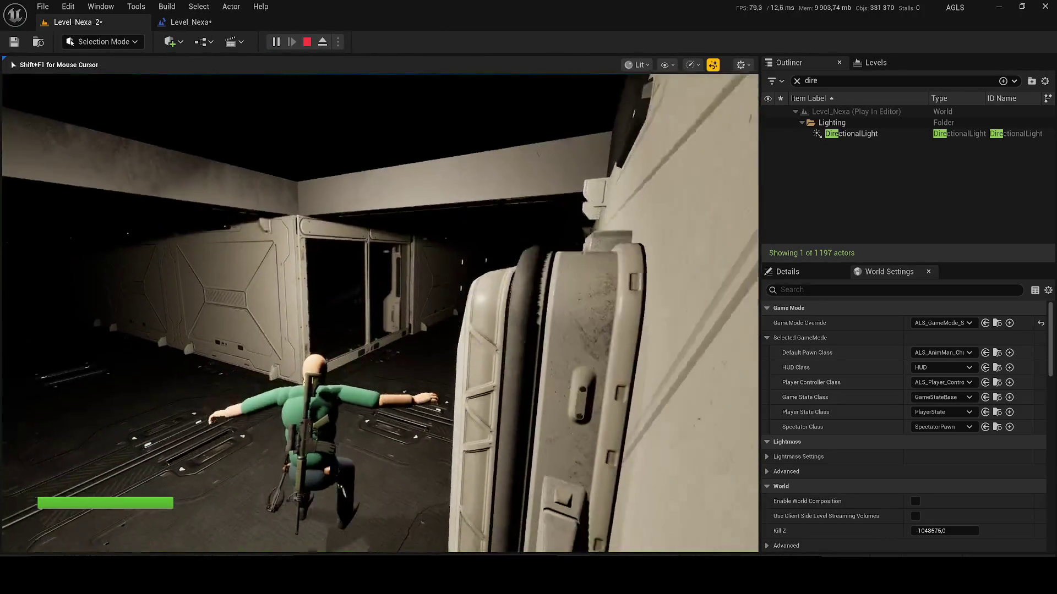
pyautogui.press('w')
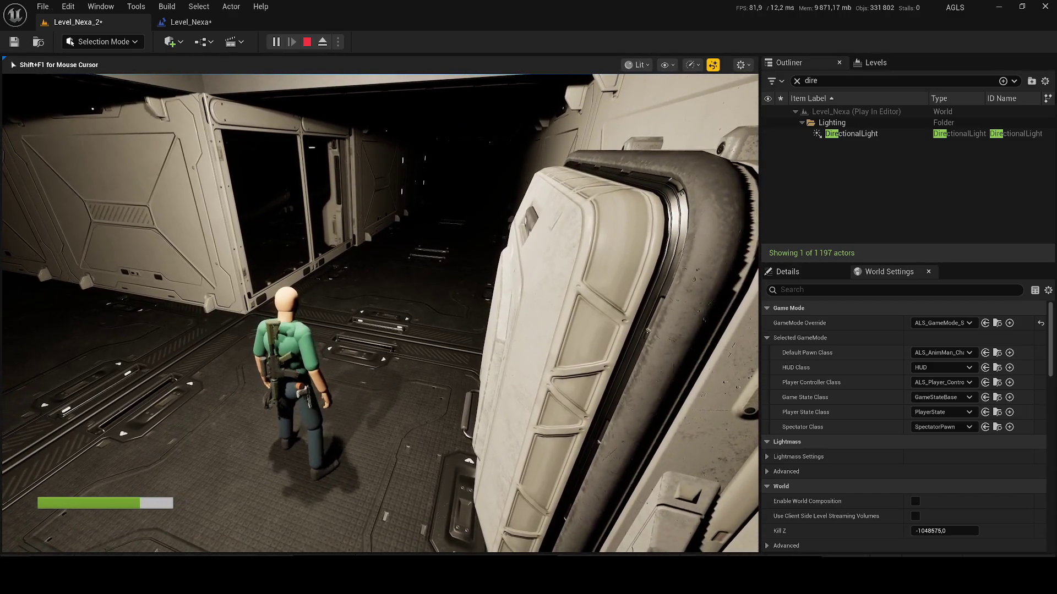
pyautogui.press('Escape')
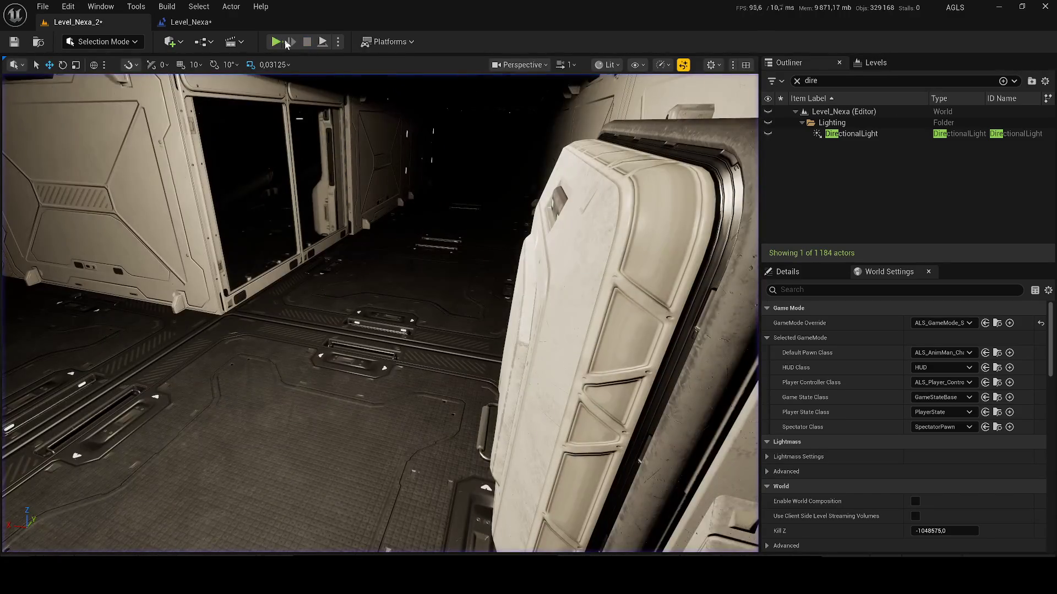
pyautogui.hotkey('alt', 'p')
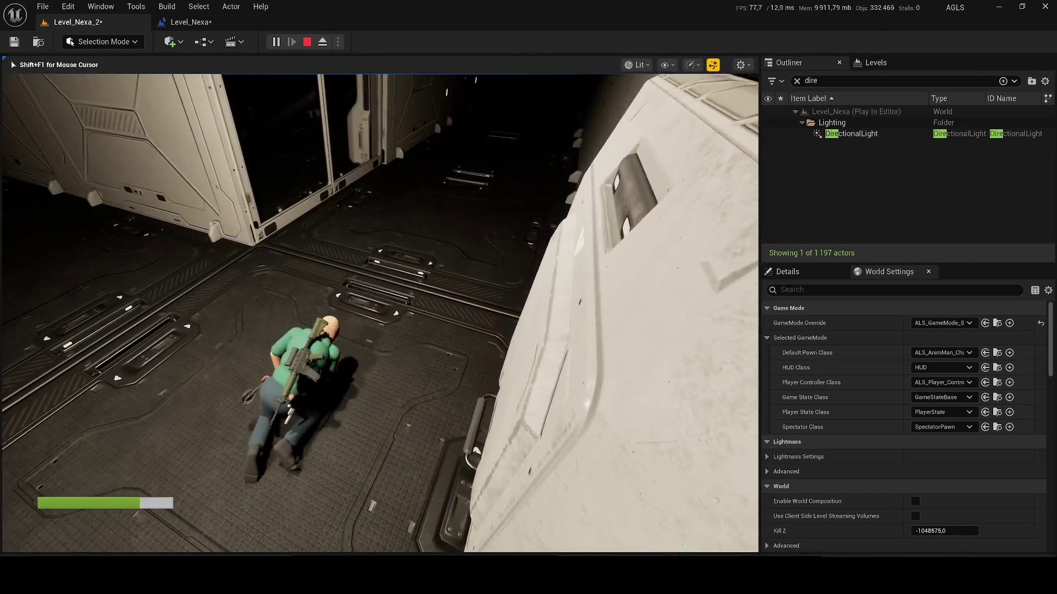
pyautogui.press('Escape')
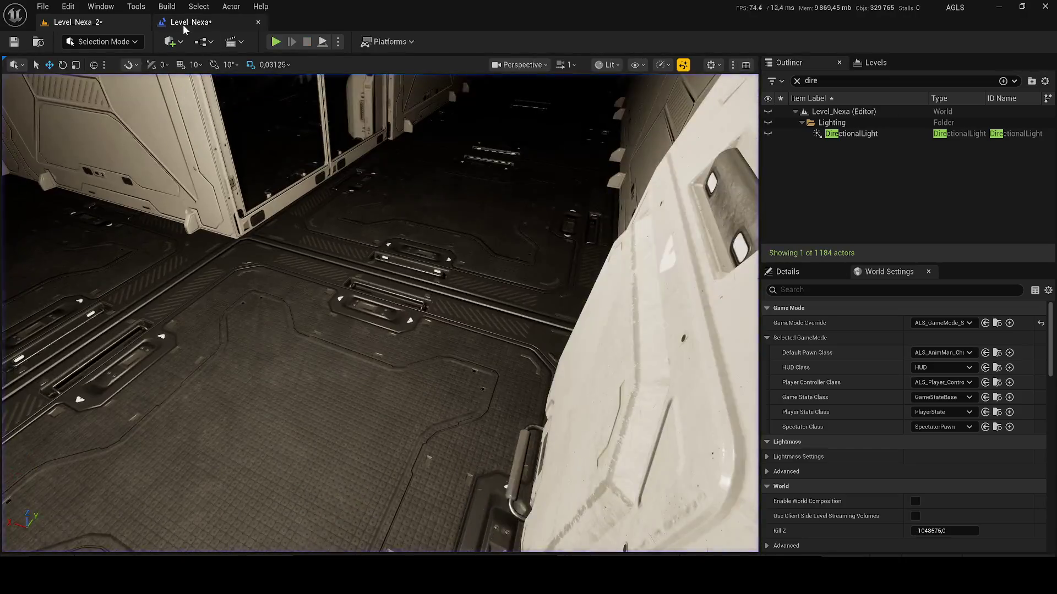
# - Save the map from the Level_Nexa blueprint and play-test Level_Nexa_2 once more
pyautogui.click(187, 22)
pyautogui.click(21, 37)
pyautogui.click(77, 22)
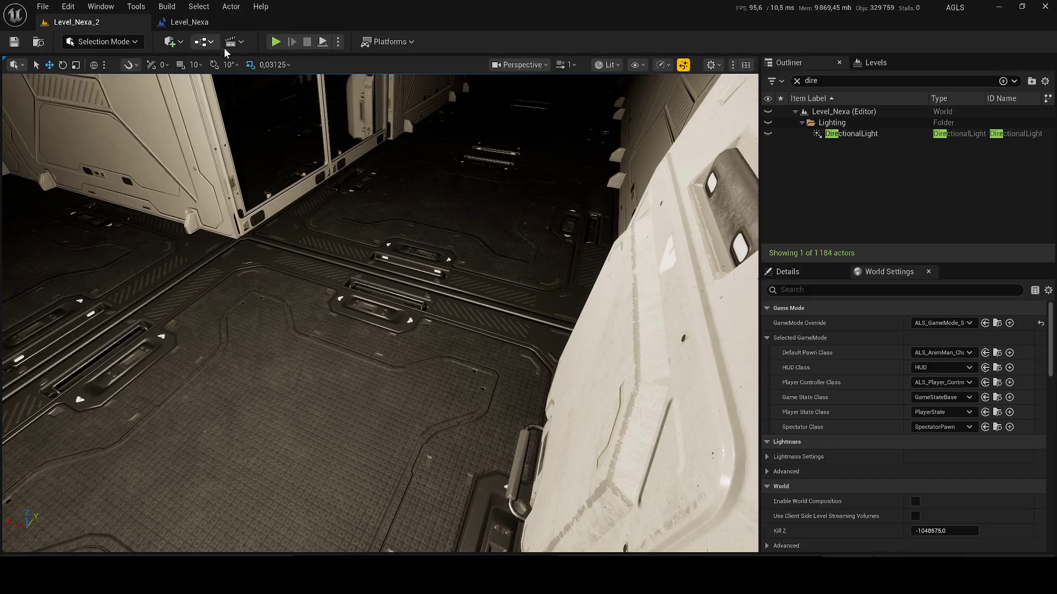
pyautogui.hotkey('alt', 'p')
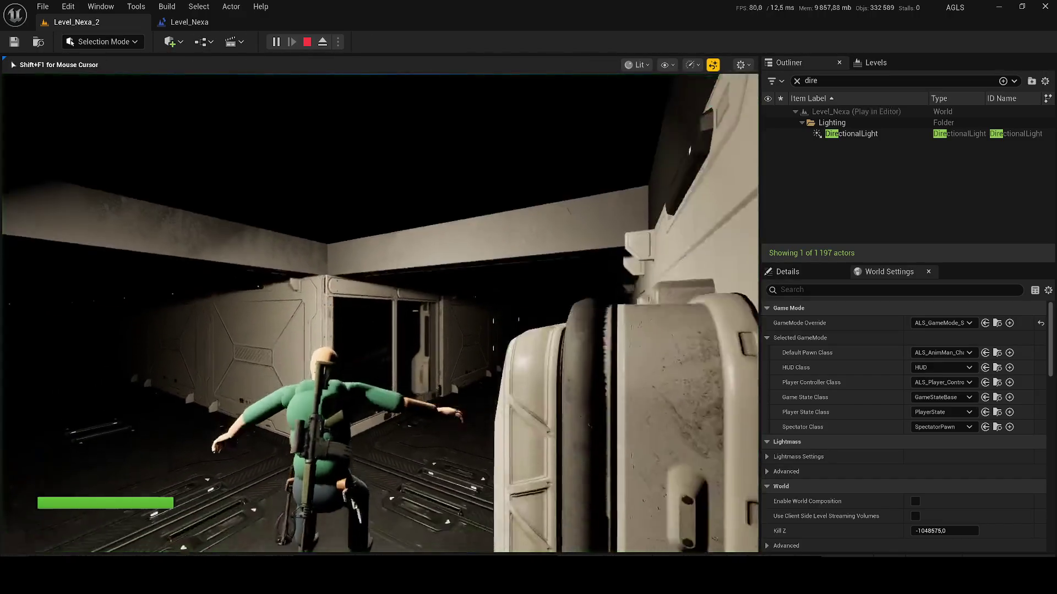
pyautogui.press('Escape')
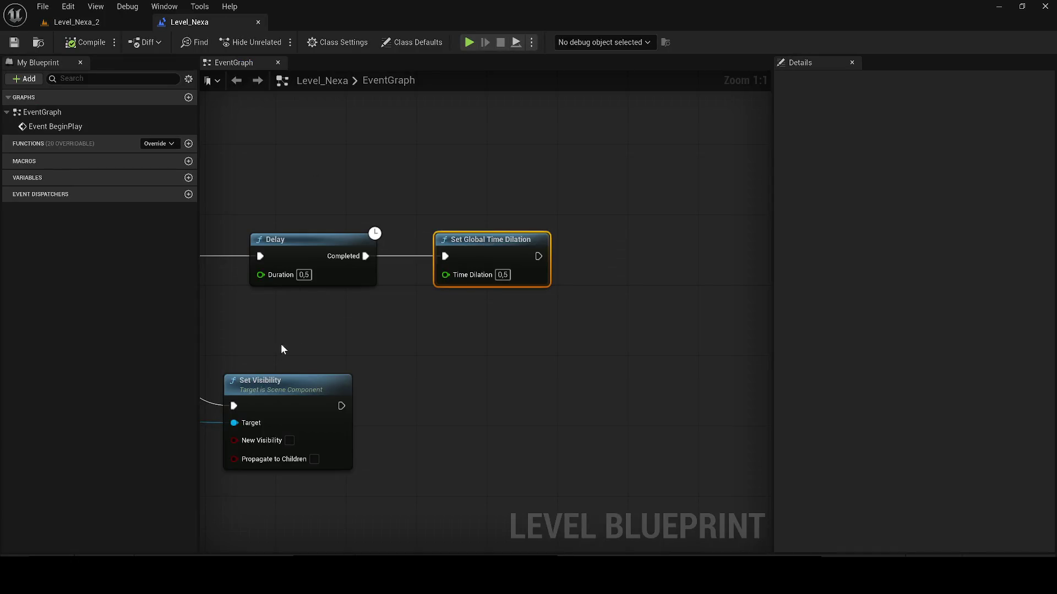
# - Add a Create Widget node wired after Set Global Time Dilation
pyautogui.moveTo(256, 285)
pyautogui.mouseDown()
pyautogui.moveTo(380, 288)
pyautogui.moveTo(578, 318)
pyautogui.moveTo(655, 349)
pyautogui.moveTo(397, 354)
pyautogui.moveTo(345, 367)
pyautogui.moveTo(333, 338)
pyautogui.mouseUp()
pyautogui.scroll(-2, 490, 352)
pyautogui.scroll(1, 332, 338)
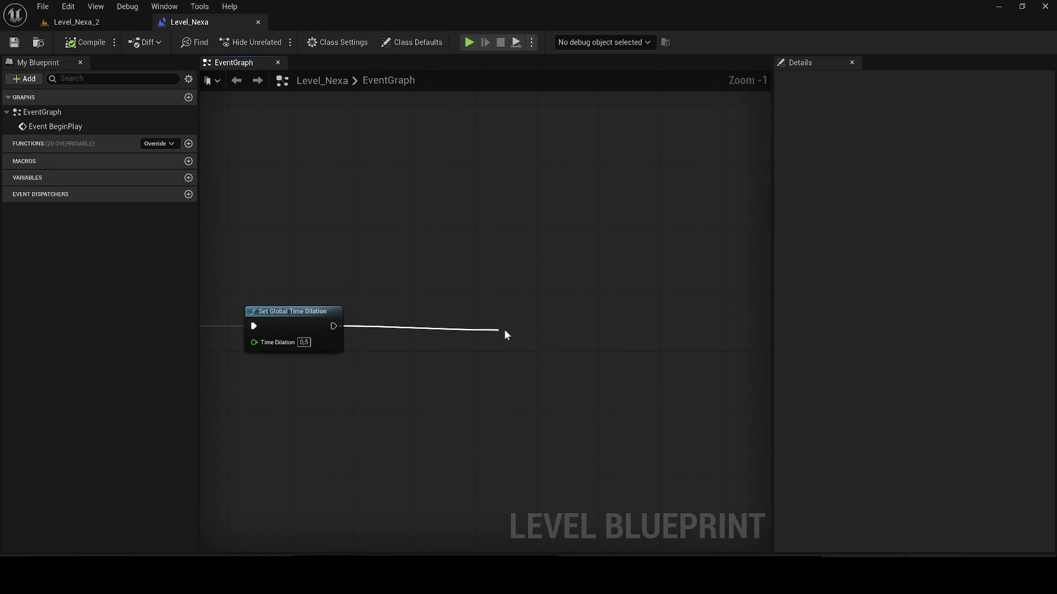
pyautogui.moveTo(504, 329); pyautogui.dragTo(504, 329)
pyautogui.write('create')
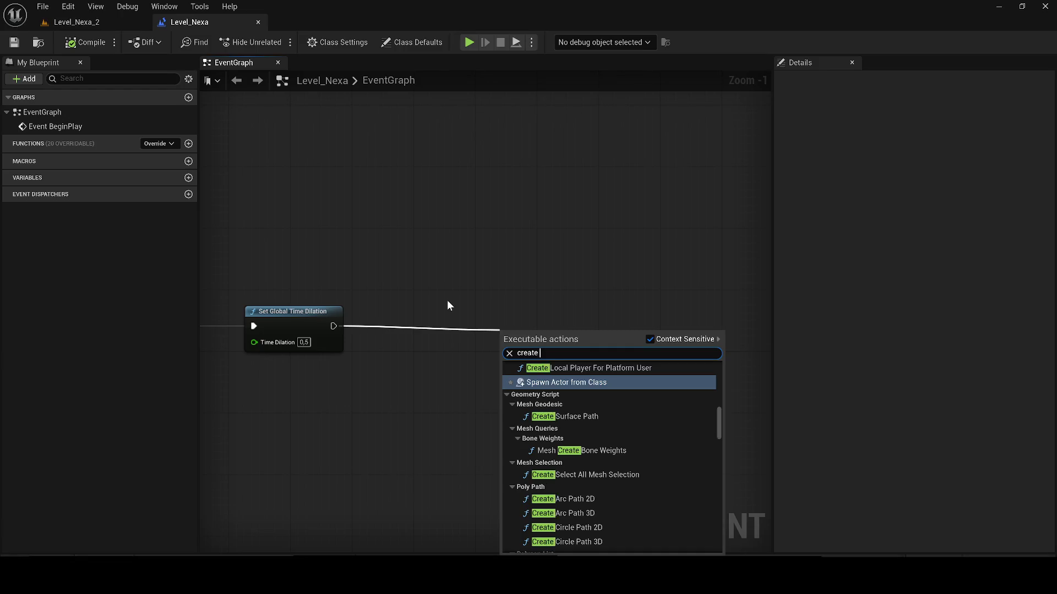
pyautogui.write(' widg')
pyautogui.press('Return')
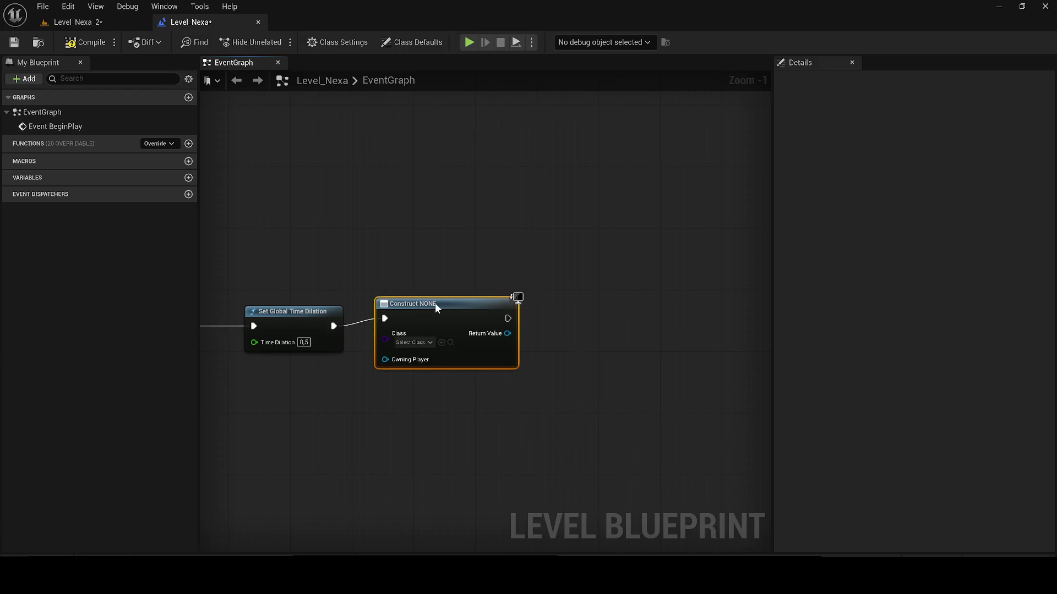
# - Search the widget class list for 'transi' and 'deathret', then search the Content Browser for 'Screen'
pyautogui.scroll(1, 418, 320)
pyautogui.click(373, 320)
pyautogui.write('blakc')
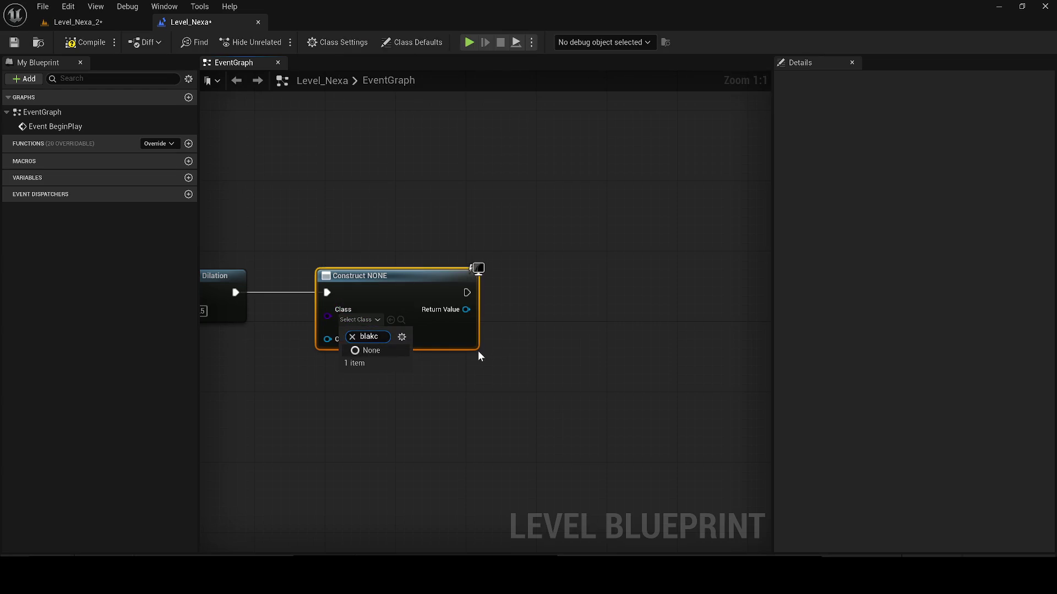
pyautogui.press('BackSpace')
pyautogui.press('BackSpace')
pyautogui.hotkey('ctrl', 'a')
pyautogui.write('transi')
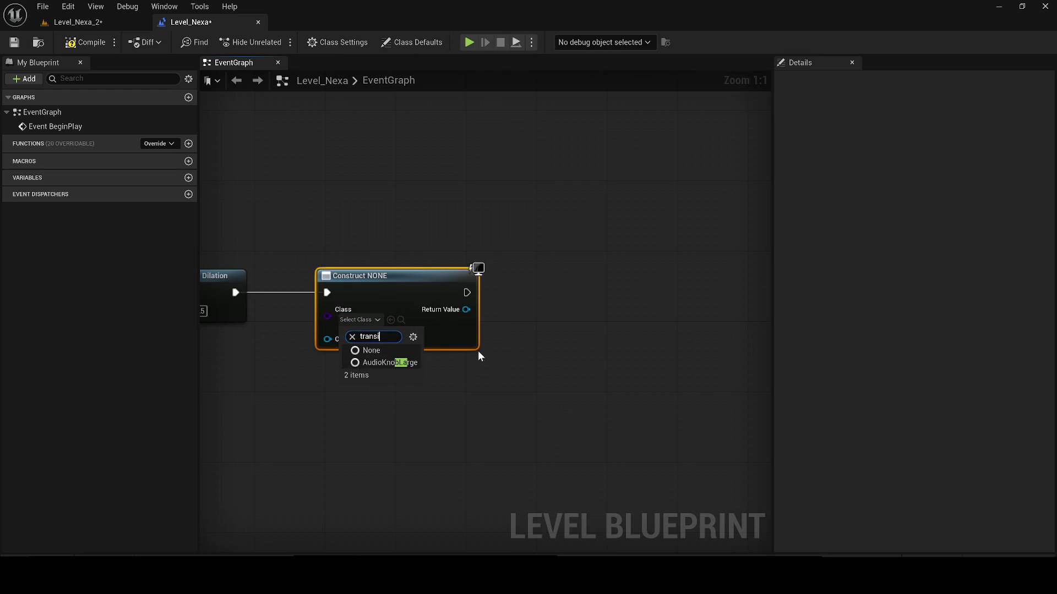
pyautogui.hotkey('ctrl', 'a')
pyautogui.write('death')
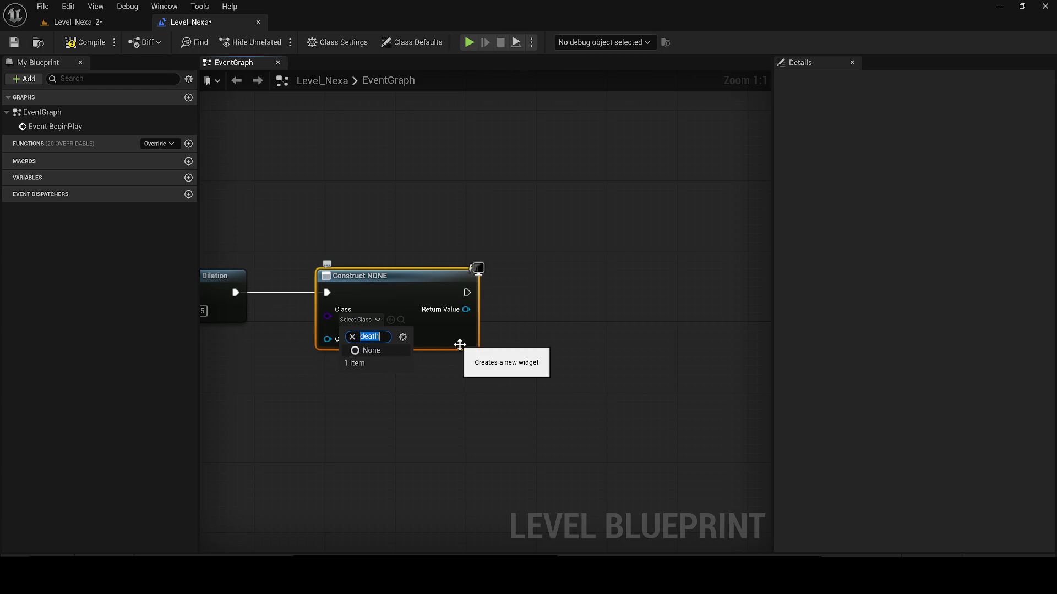
pyautogui.write('cre')
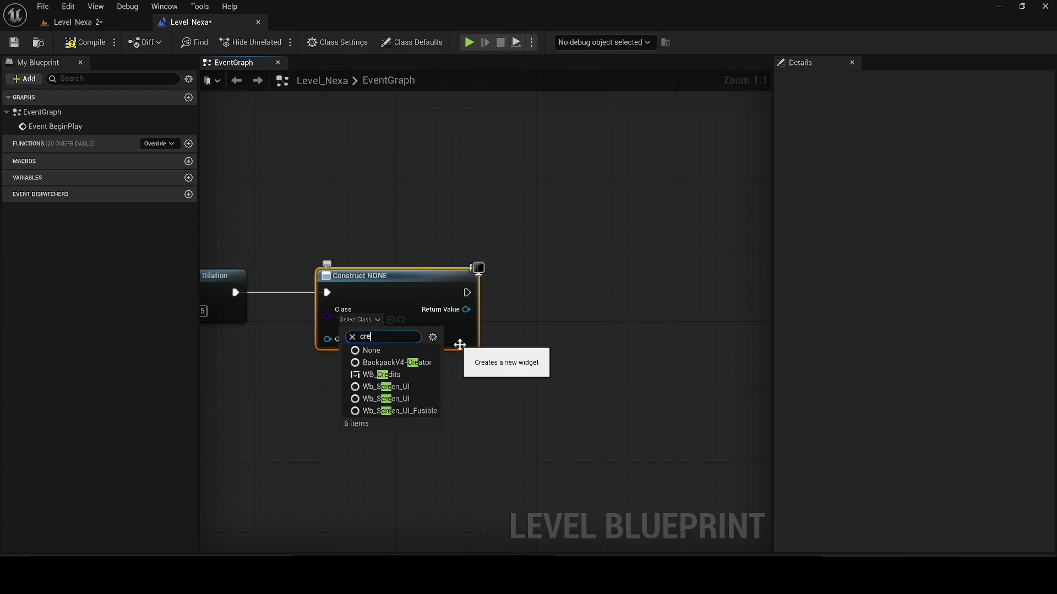
pyautogui.write('t')
pyautogui.press('Escape')
pyautogui.hotkey('ctrl', 'space')
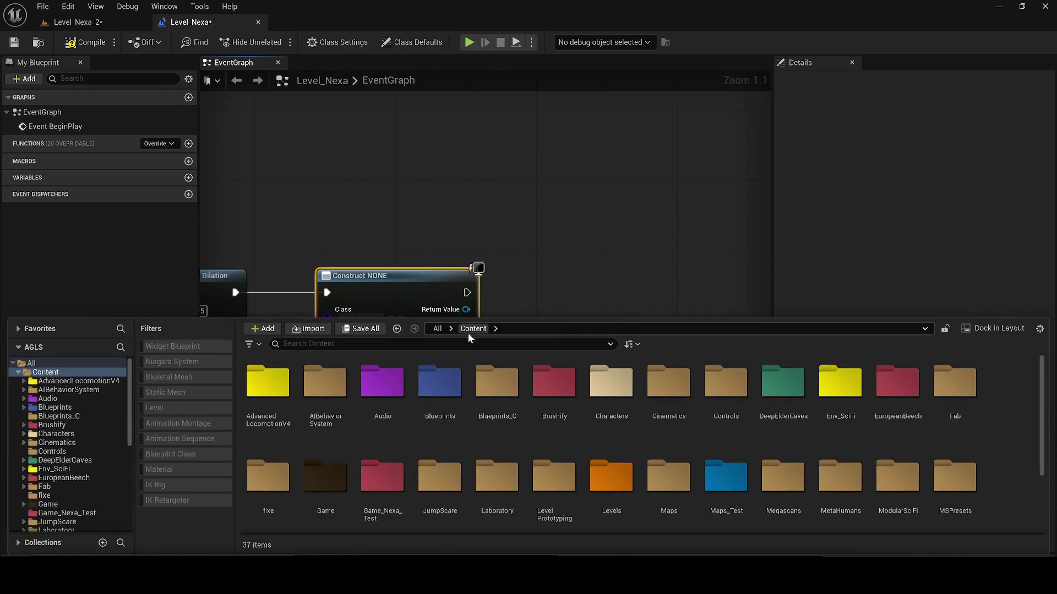
pyautogui.write('Screen')
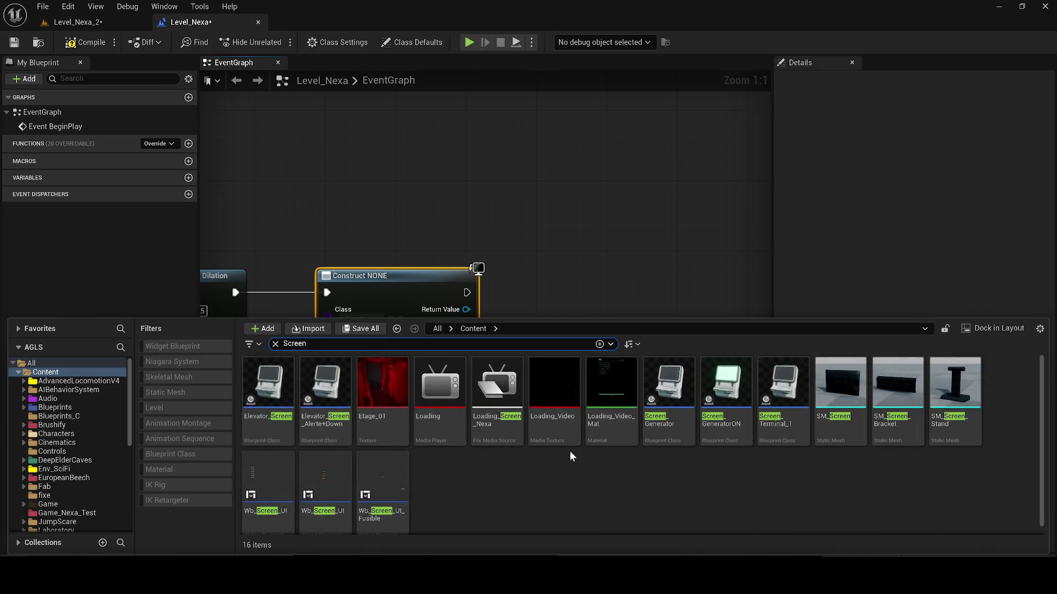
# - Browse the Widgets, UI, Screen and Videos folders and filter to widget blueprints
pyautogui.scroll(-1, 491, 445)
pyautogui.rightClick(383, 474)
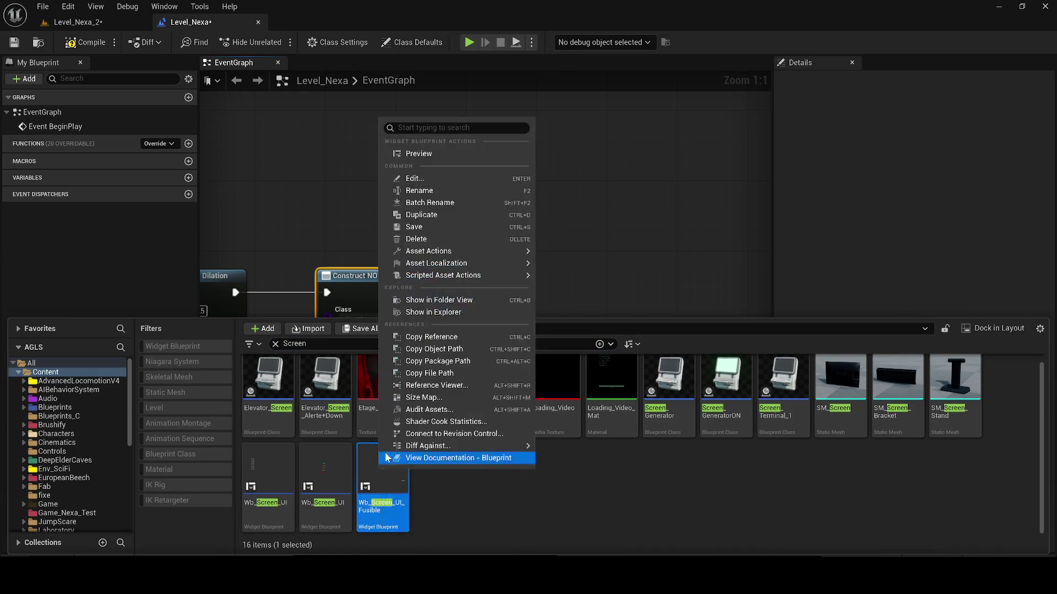
pyautogui.click(410, 301)
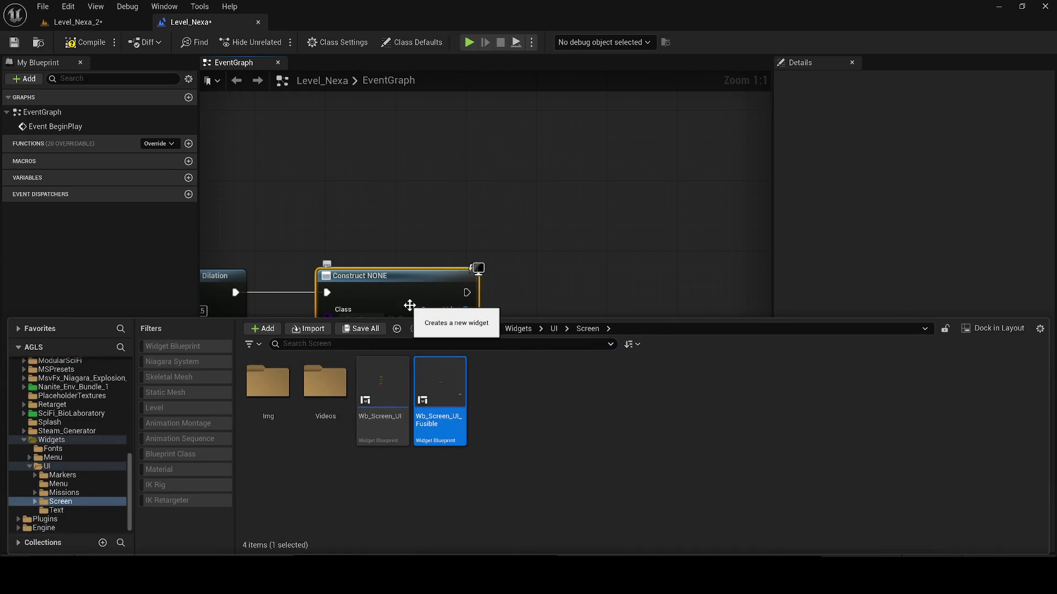
pyautogui.click(518, 329)
pyautogui.doubleClick(382, 383)
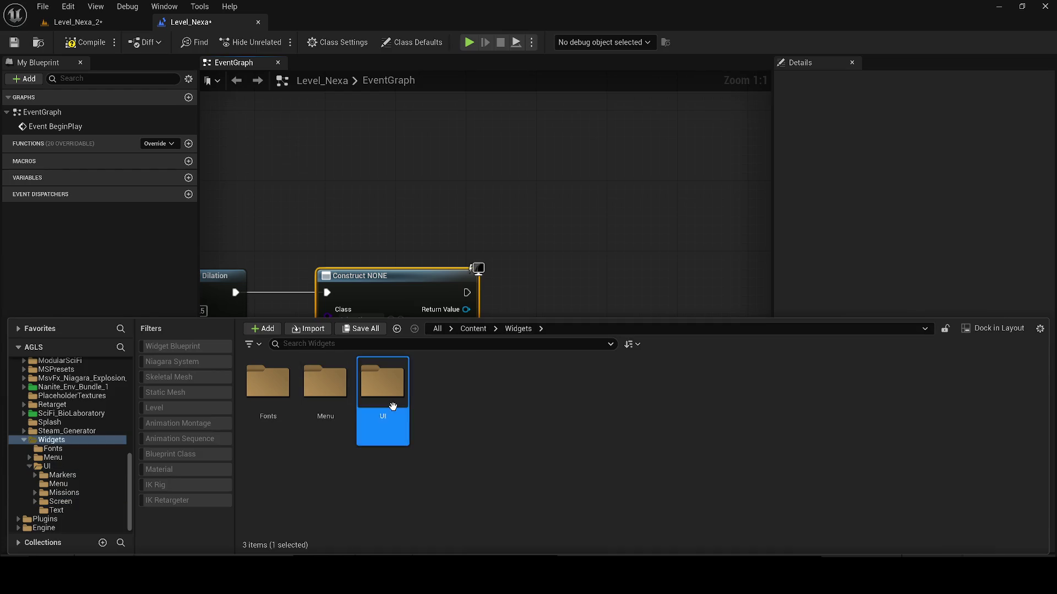
pyautogui.doubleClick(439, 383)
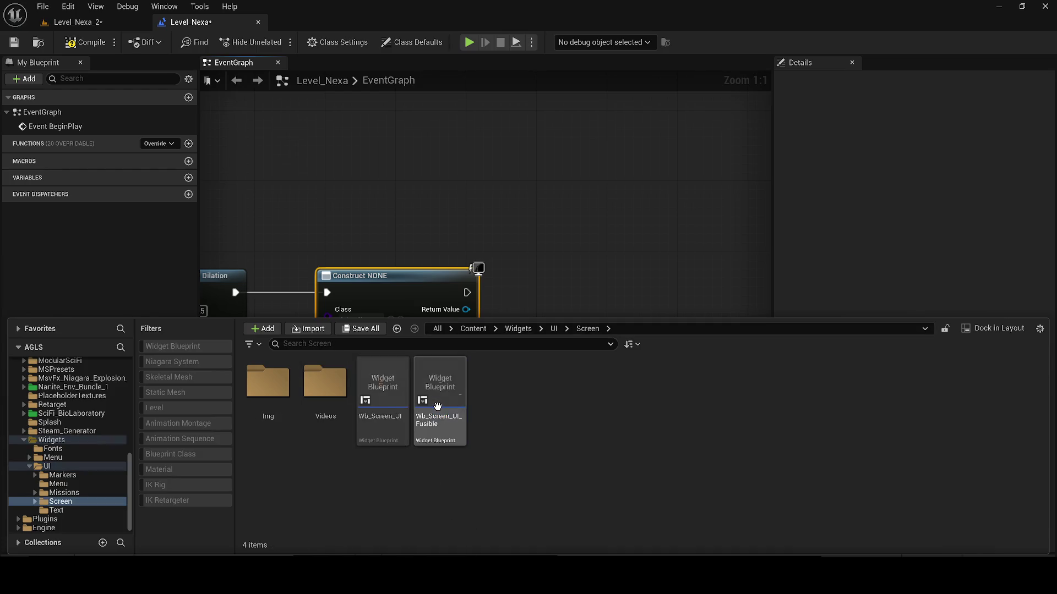
pyautogui.doubleClick(323, 409)
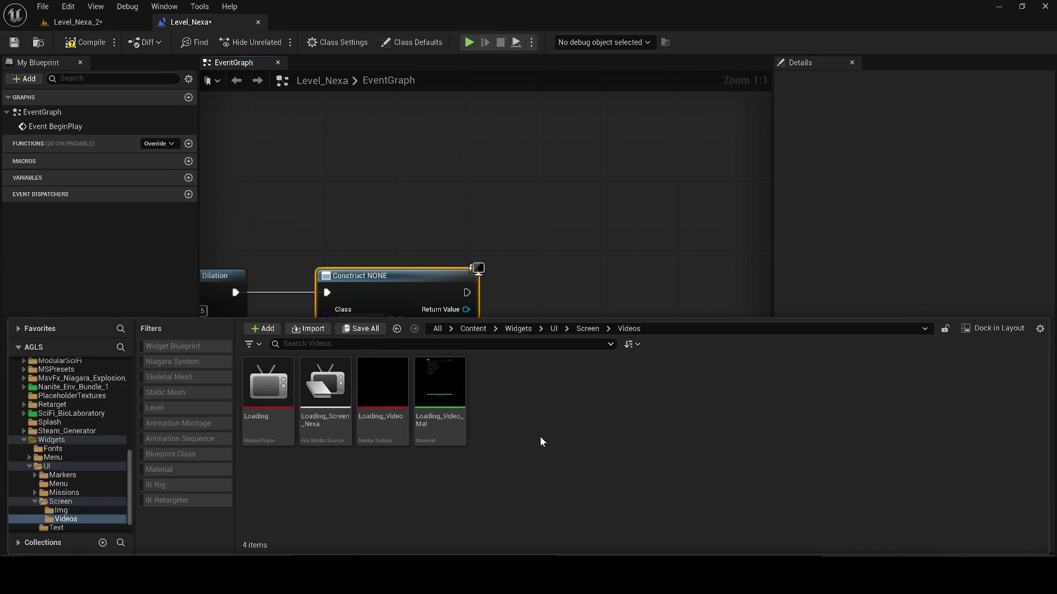
pyautogui.click(518, 328)
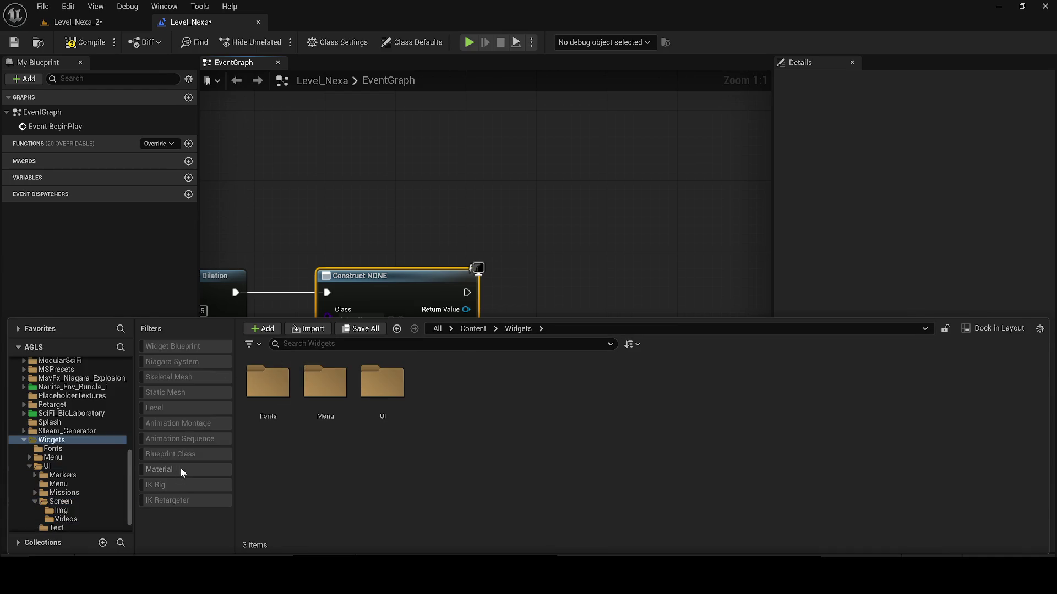
pyautogui.click(177, 349)
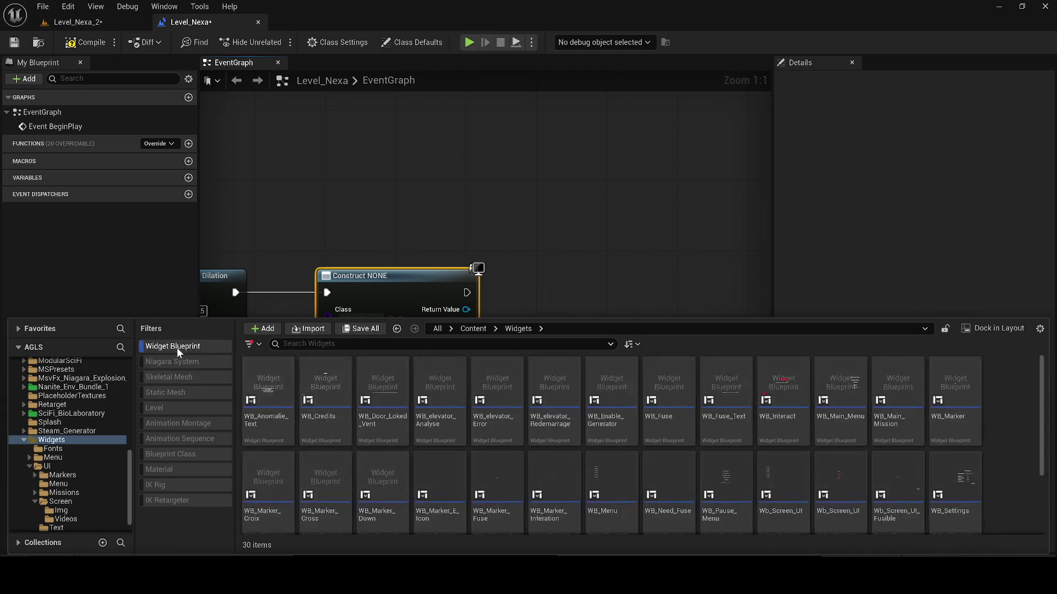
pyautogui.scroll(-1, 993, 434)
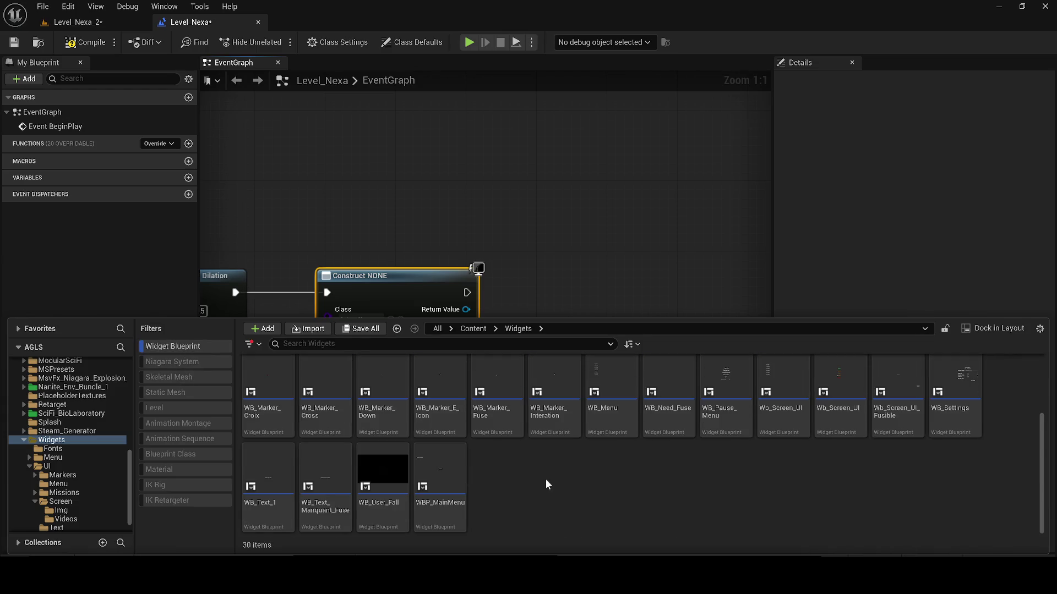
# - Set the Create Widget class to WB_User_Fall and add an Add to Viewport node from Return Value
pyautogui.moveTo(383, 485)
pyautogui.mouseDown()
pyautogui.moveTo(468, 187)
pyautogui.moveTo(379, 474)
pyautogui.moveTo(374, 256)
pyautogui.mouseUp()
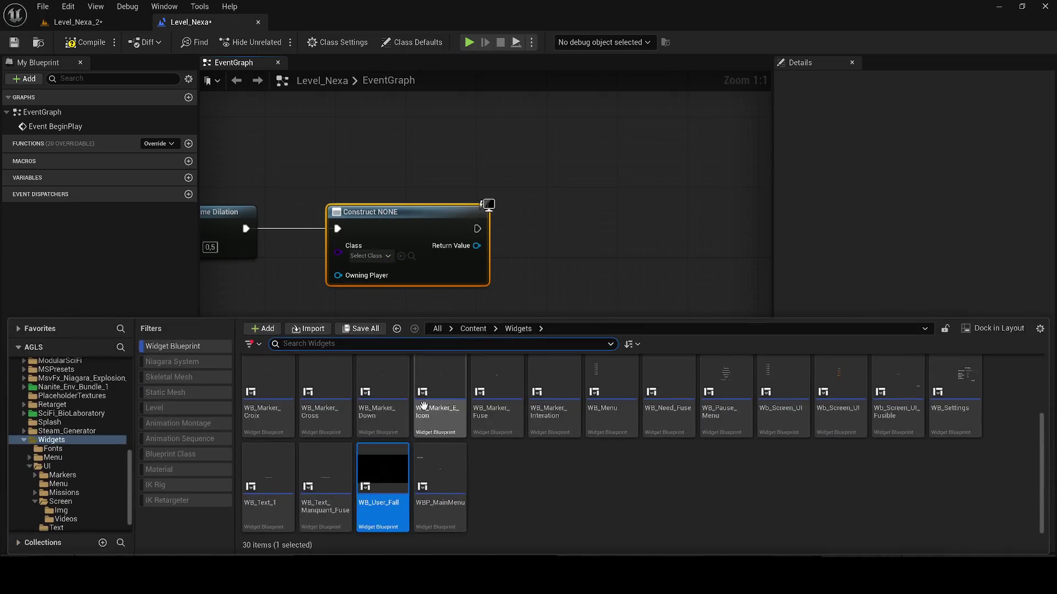
pyautogui.click(370, 257)
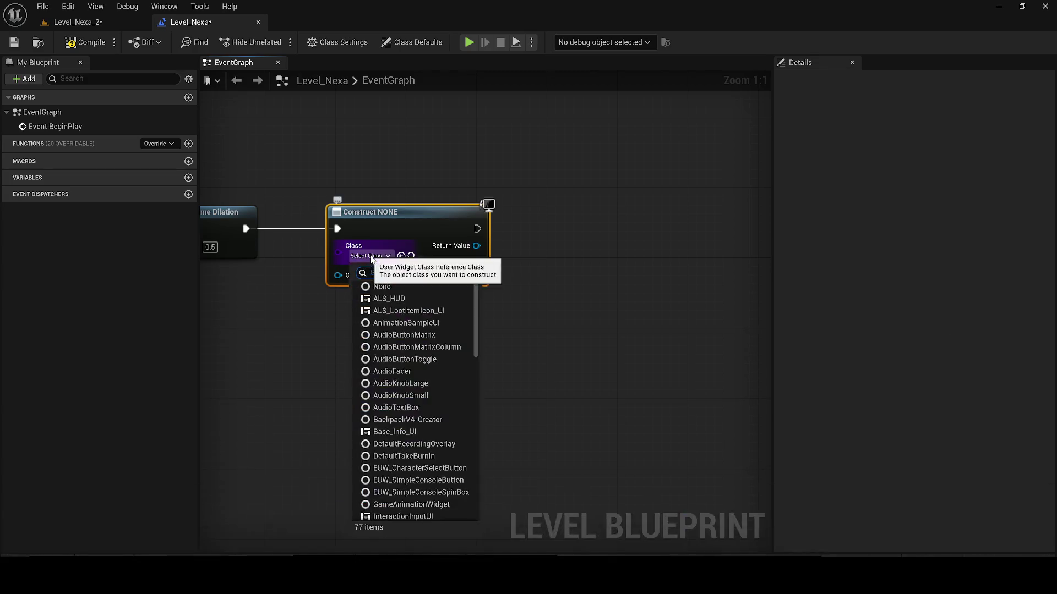
pyautogui.write('WB_User_Fall')
pyautogui.press('Return')
pyautogui.moveTo(483, 251); pyautogui.dragTo(550, 211)
pyautogui.write('add to')
pyautogui.press('Return')
# - Play-test Level_Nexa_2, then open the WB_User_Fall widget blueprint
pyautogui.click(120, 28)
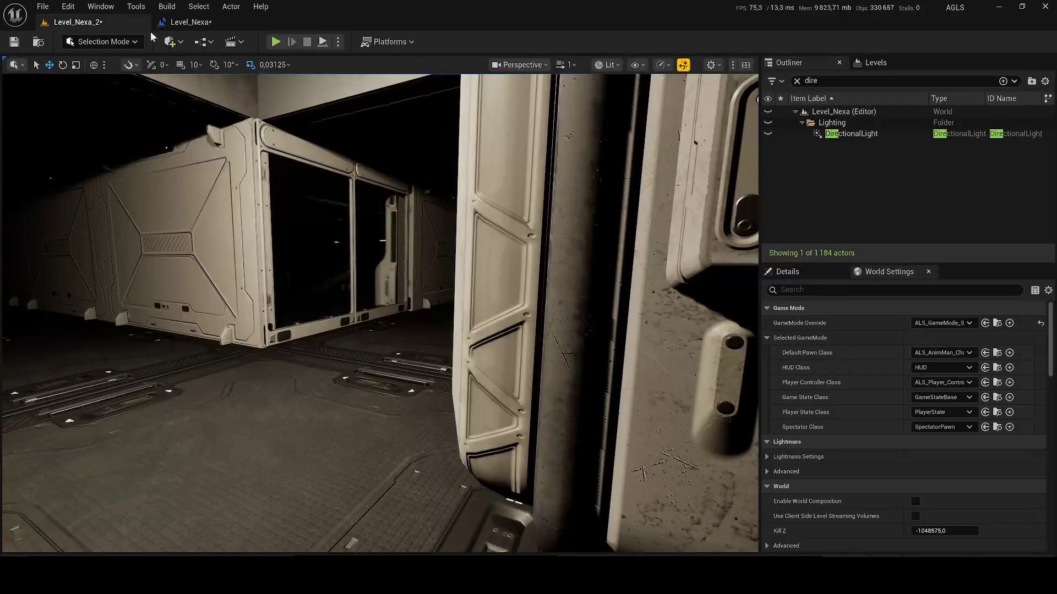
pyautogui.hotkey('alt', 'p')
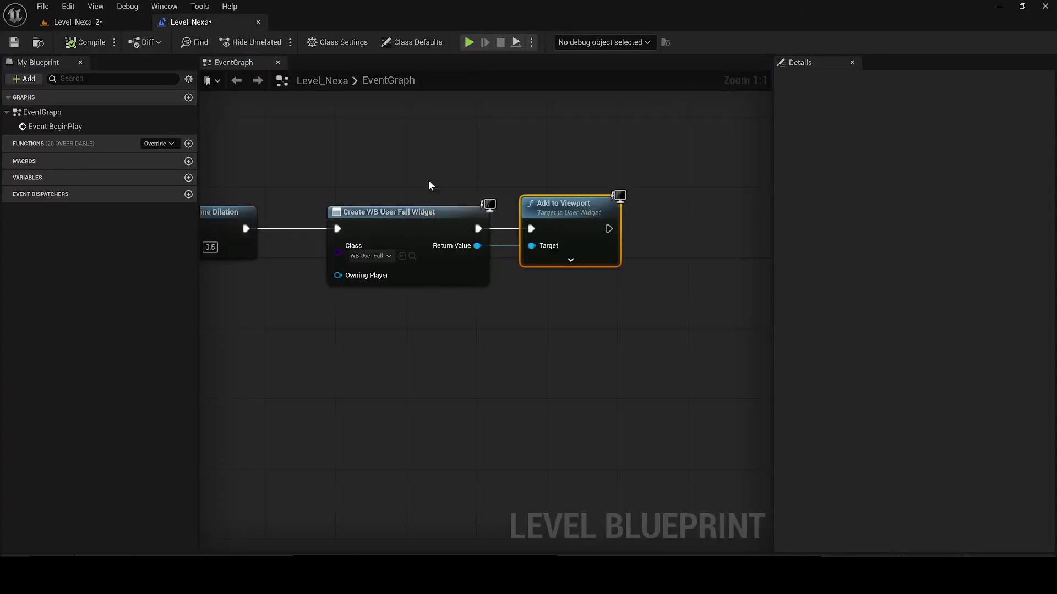
pyautogui.click(407, 303)
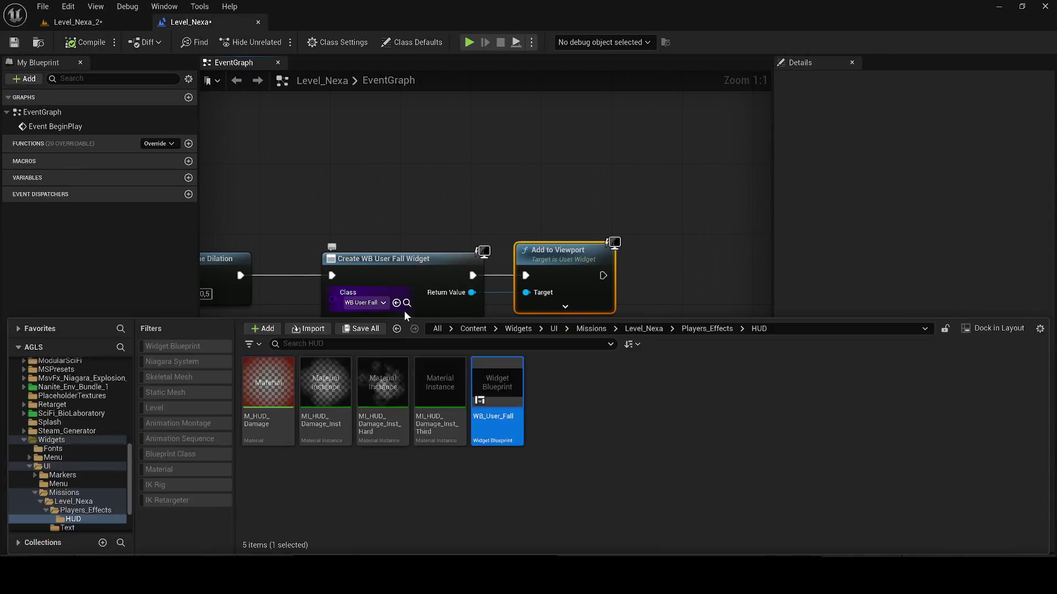
pyautogui.doubleClick(511, 402)
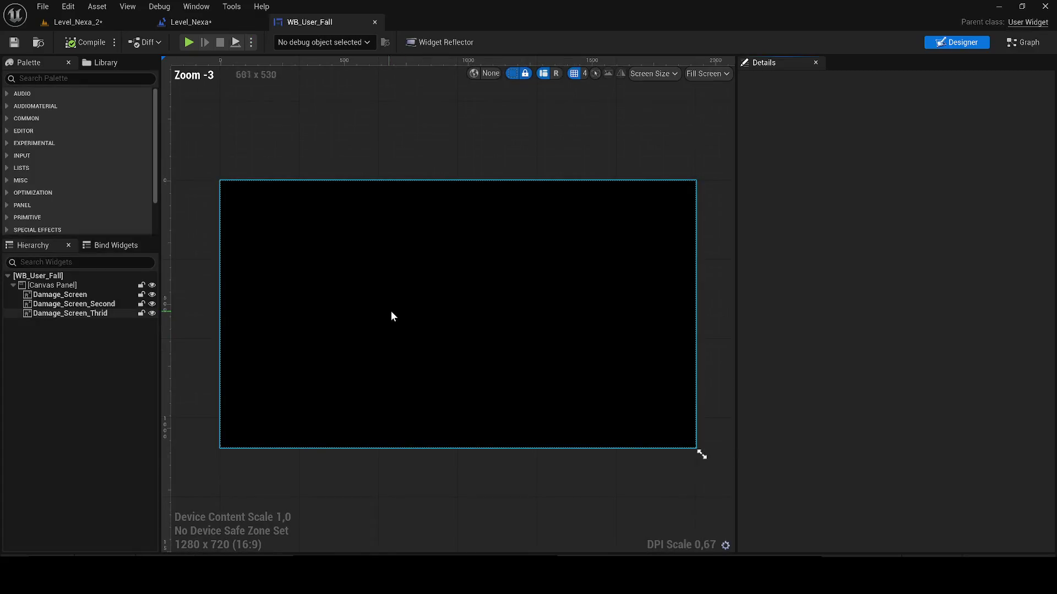
# - Switch WB_User_Fall to its event graph and add a Reverse node
pyautogui.click(1016, 44)
pyautogui.scroll(-3, 470, 302)
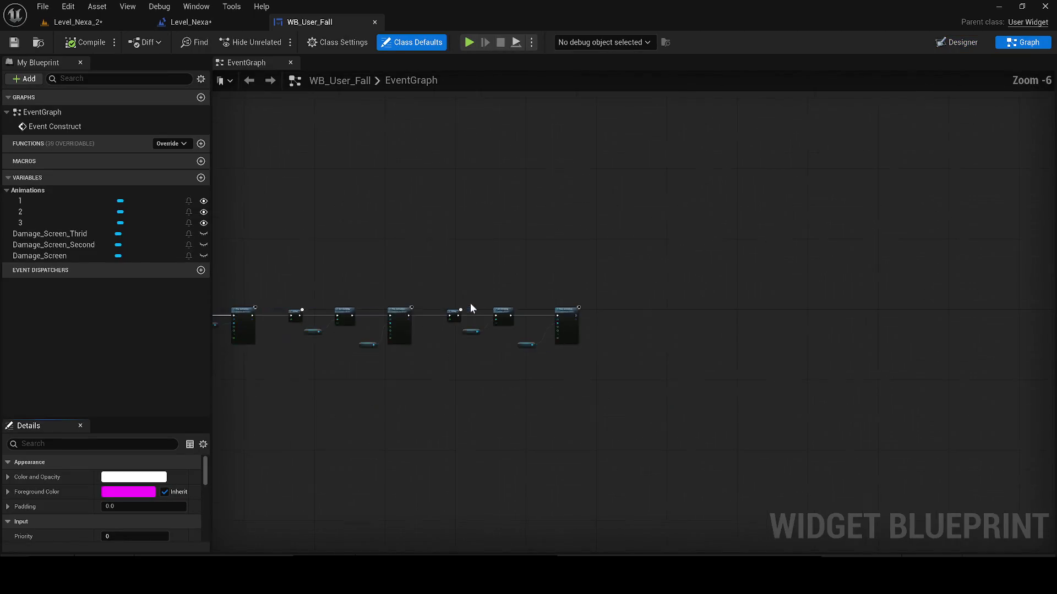
pyautogui.scroll(2, 483, 277)
pyautogui.rightClick(490, 251)
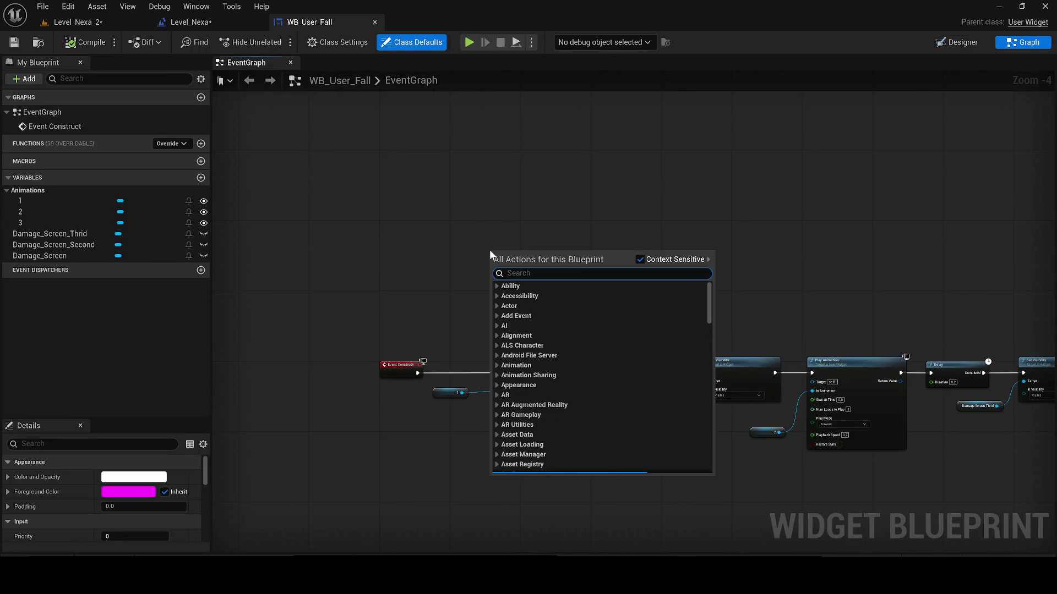
pyautogui.write('revers')
pyautogui.press('Return')
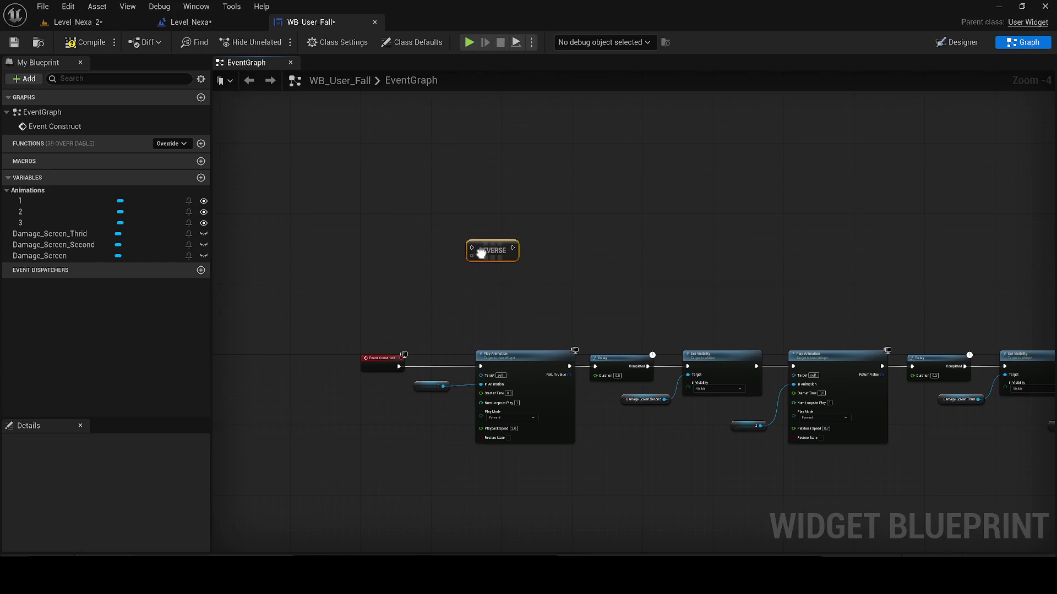
# - Add a custom event named Reverse ANIM and move it to a free spot
pyautogui.rightClick(396, 259)
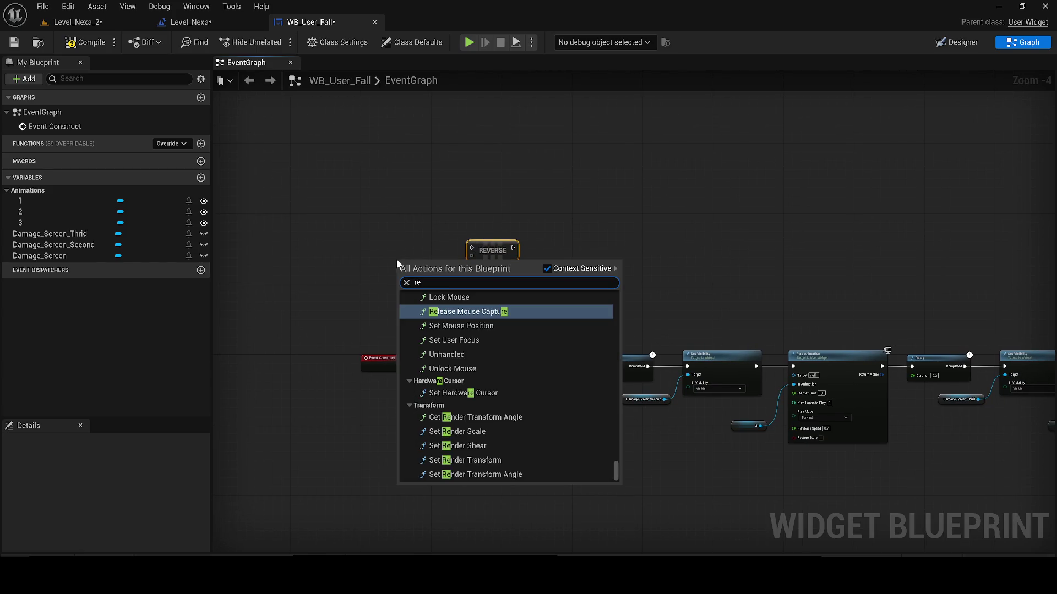
pyautogui.click(341, 238)
pyautogui.rightClick(342, 238)
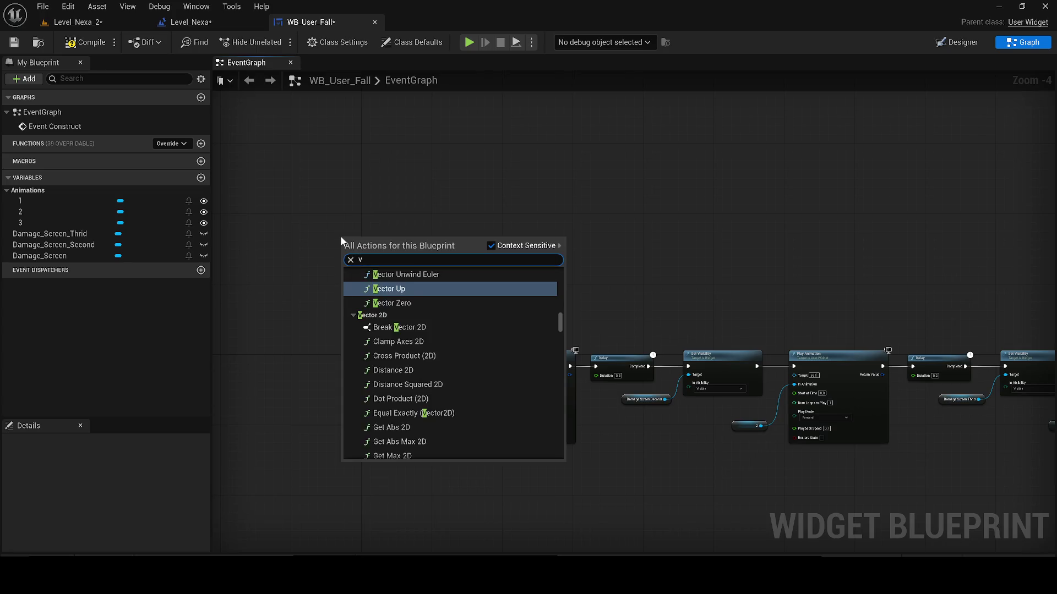
pyautogui.press('Escape')
pyautogui.scroll(2, 350, 234)
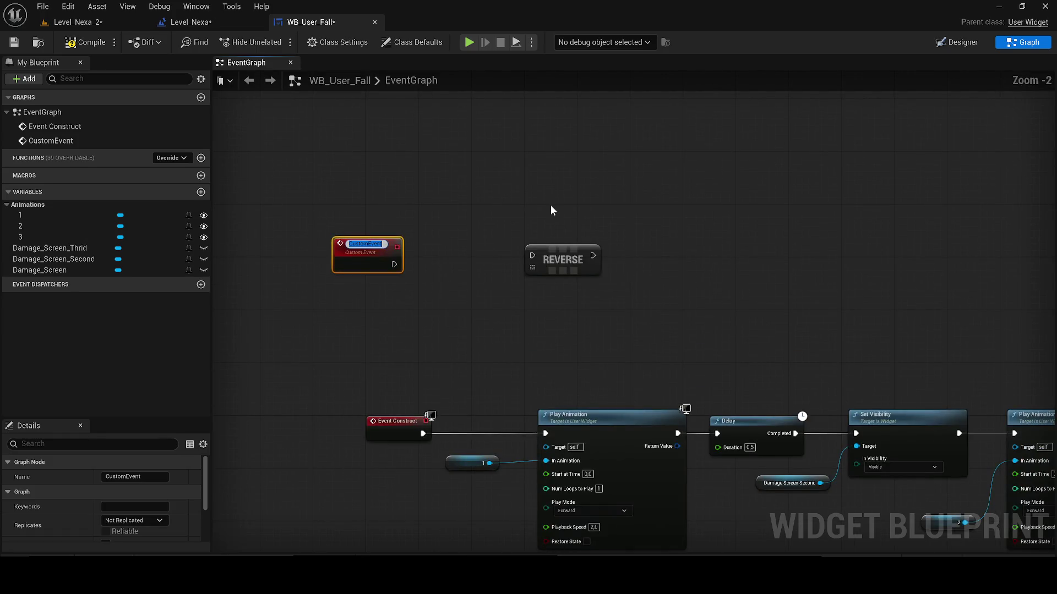
pyautogui.write('Reverse ANIM')
pyautogui.press('Return')
pyautogui.scroll(-1, 550, 210)
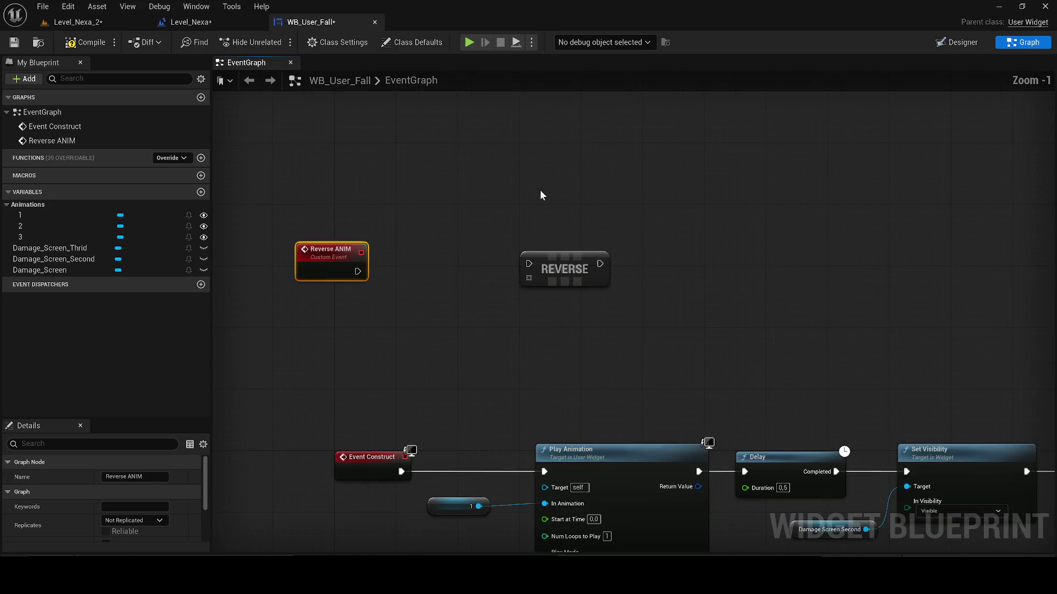
pyautogui.moveTo(325, 259)
pyautogui.mouseDown()
pyautogui.moveTo(710, 323)
pyautogui.moveTo(419, 265)
pyautogui.mouseUp()
pyautogui.scroll(-4, 420, 265)
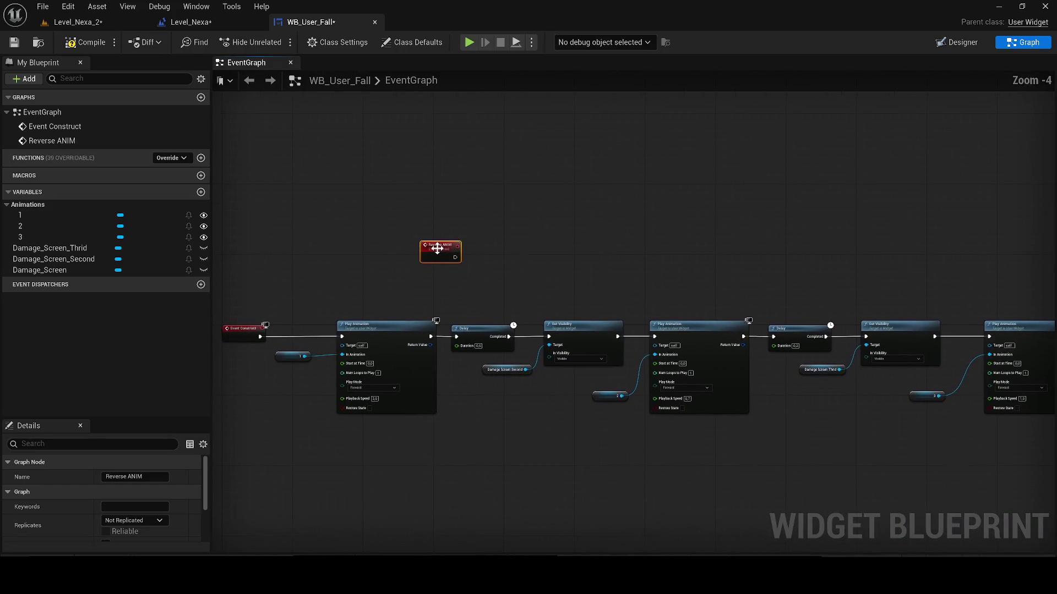
# - Copy the Event Construct node chain and paste it beside the Reverse ANIM event
pyautogui.moveTo(865, 408); pyautogui.dragTo(499, 318)
pyautogui.hotkey('ctrl', 'c')
pyautogui.moveTo(558, 289); pyautogui.dragTo(443, 378)
pyautogui.hotkey('ctrl', 'v')
pyautogui.moveTo(515, 401)
pyautogui.mouseDown()
pyautogui.moveTo(431, 318)
pyautogui.moveTo(408, 315)
pyautogui.mouseUp()
# - Duplicate the Damage Screen Thrid variable and connect it to the Set Visibility target
pyautogui.scroll(3, 393, 325)
pyautogui.click(591, 485)
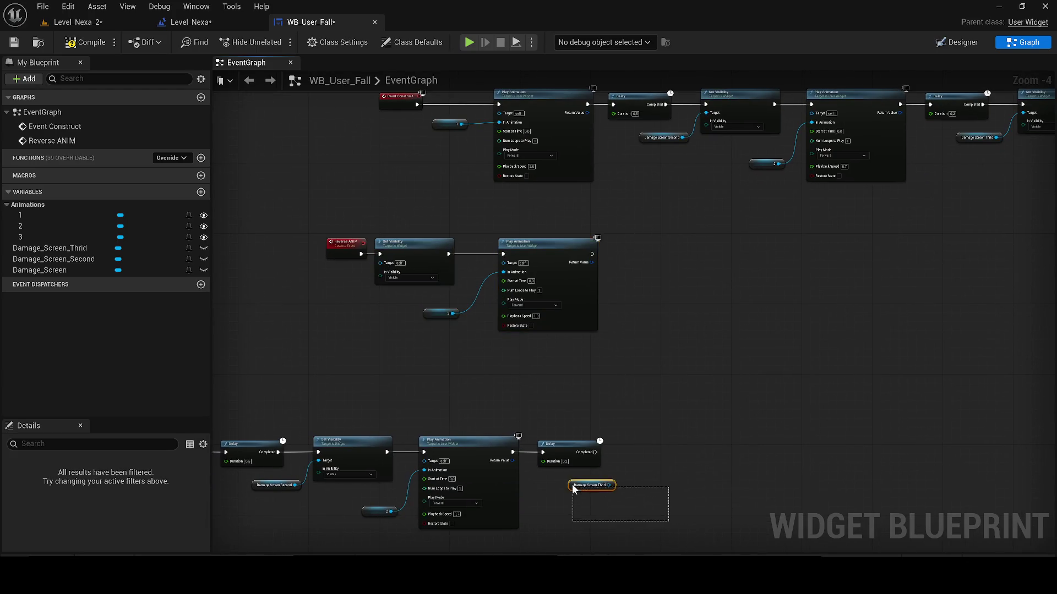
pyautogui.hotkey('ctrl', 'c')
pyautogui.scroll(2, 334, 278)
pyautogui.hotkey('ctrl', 'v')
pyautogui.moveTo(396, 282)
pyautogui.mouseDown()
pyautogui.moveTo(365, 273)
pyautogui.moveTo(423, 258)
pyautogui.moveTo(382, 273)
pyautogui.moveTo(404, 257)
pyautogui.mouseUp()
# - Move the pasted Play Animation, Delay and Set Visibility nodes into order after Reverse ANIM
pyautogui.scroll(-1, 553, 370)
pyautogui.scroll(-1, 553, 371)
pyautogui.moveTo(648, 492); pyautogui.dragTo(408, 323)
pyautogui.hotkey('ctrl', 'x')
pyautogui.hotkey('ctrl', 'v')
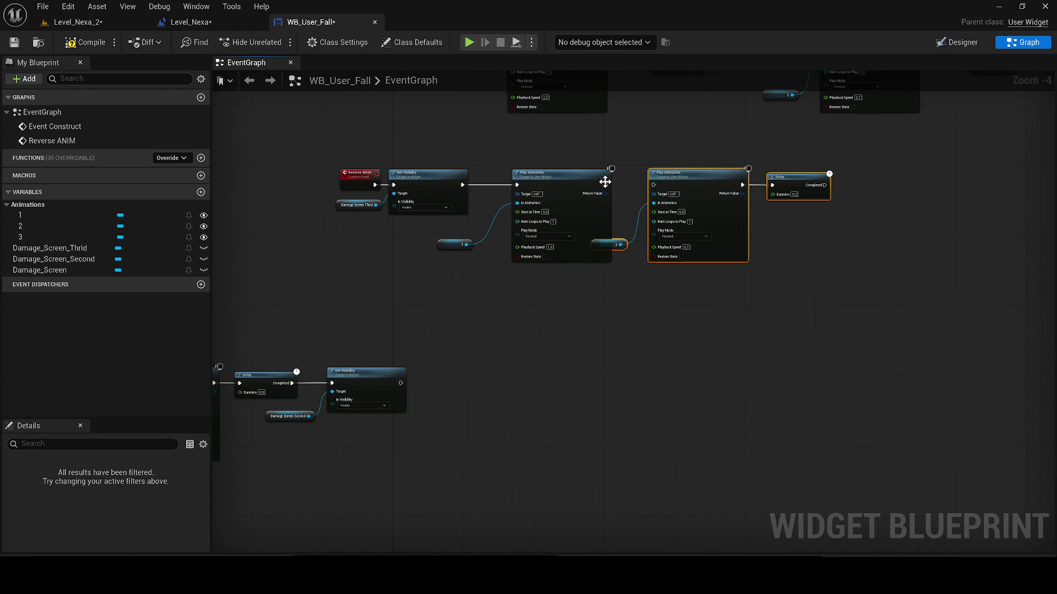
pyautogui.moveTo(668, 184); pyautogui.dragTo(695, 184)
pyautogui.moveTo(491, 479); pyautogui.dragTo(307, 370)
pyautogui.hotkey('ctrl', 'x')
pyautogui.hotkey('ctrl', 'v')
pyautogui.scroll(2, 966, 213)
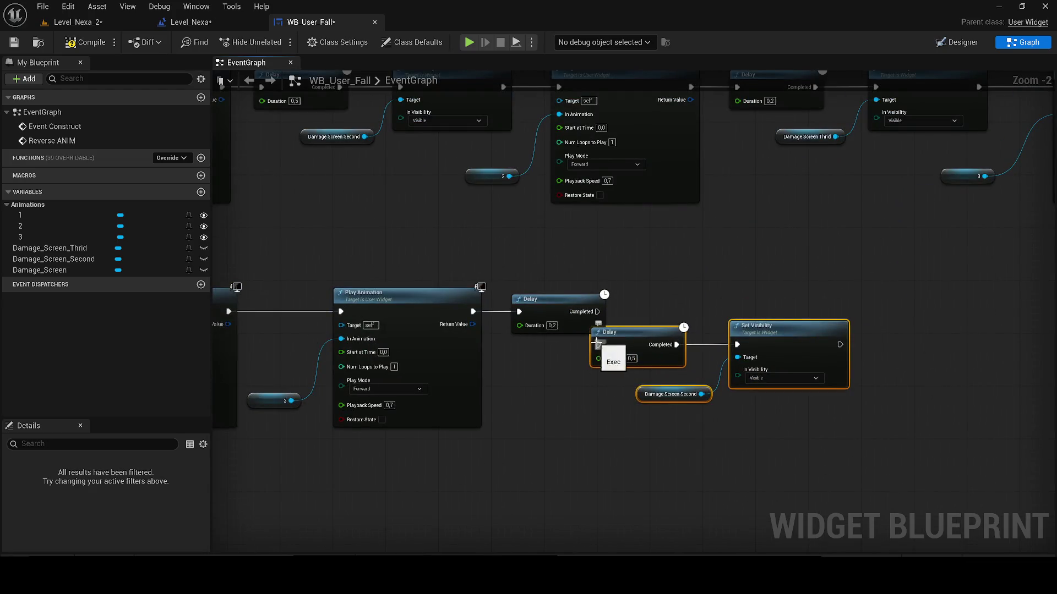
pyautogui.moveTo(599, 308); pyautogui.dragTo(663, 309)
# - Paste a Play Animation node for animation 1 at the end of the Reverse ANIM chain
pyautogui.scroll(-2, 804, 301)
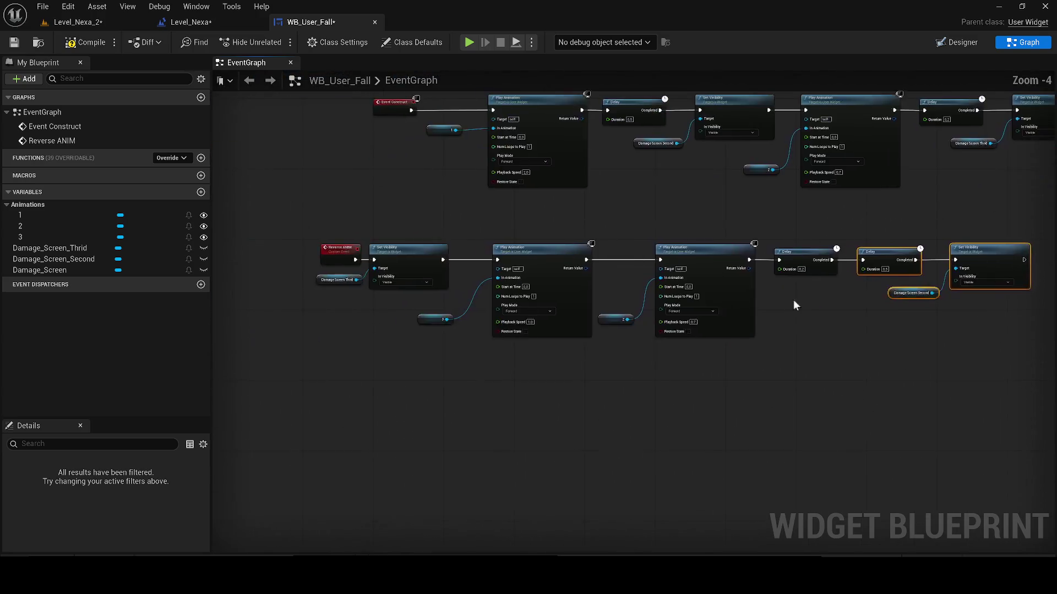
pyautogui.scroll(-2, 804, 300)
pyautogui.moveTo(486, 464); pyautogui.dragTo(274, 372)
pyautogui.scroll(4, 322, 460)
pyautogui.hotkey('ctrl', 'v')
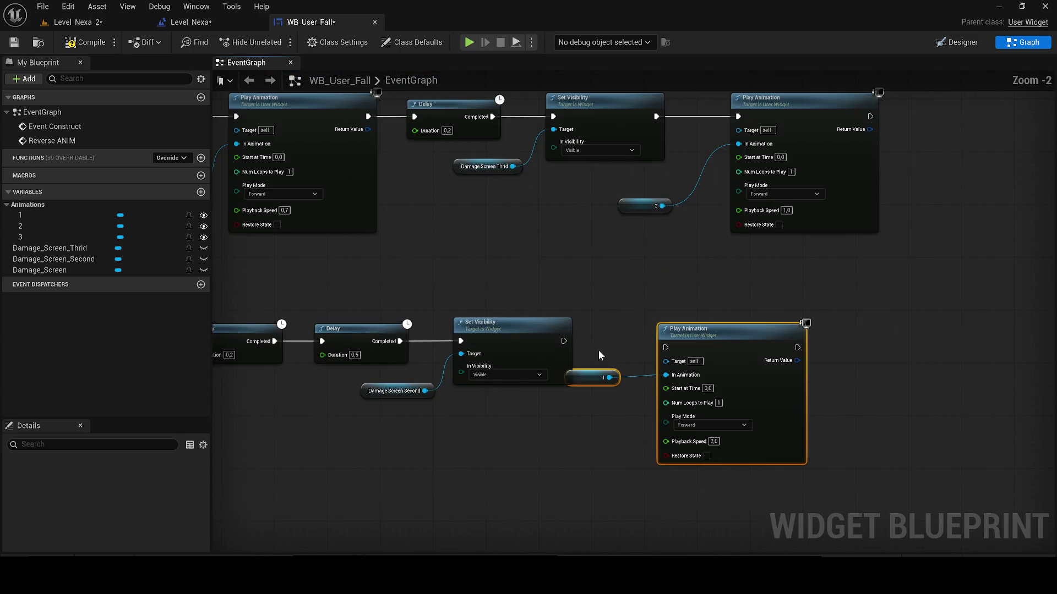
pyautogui.moveTo(672, 345); pyautogui.dragTo(710, 338)
pyautogui.scroll(-2, 710, 352)
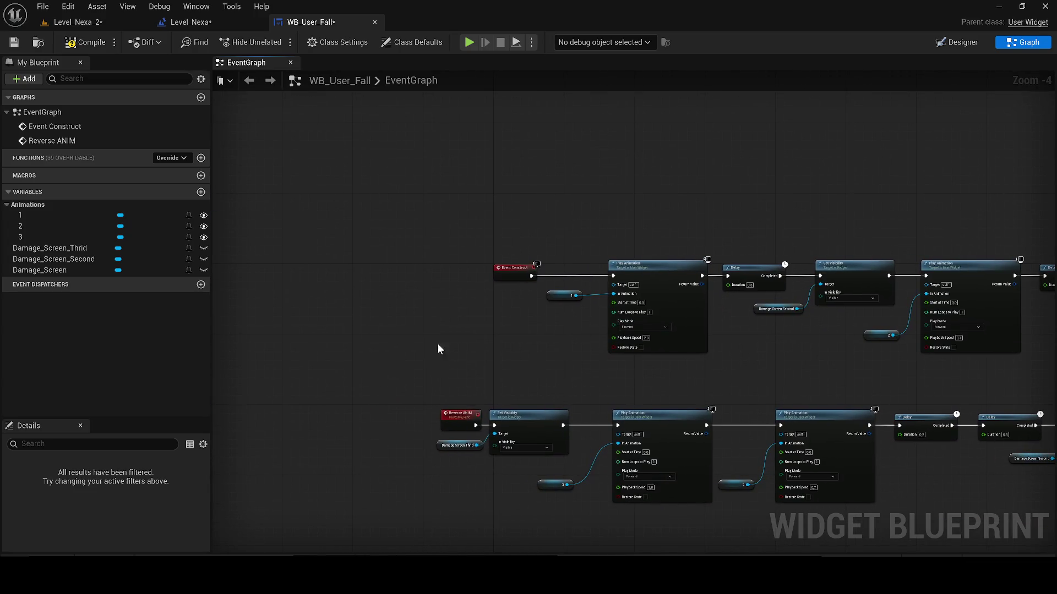
pyautogui.click(459, 416)
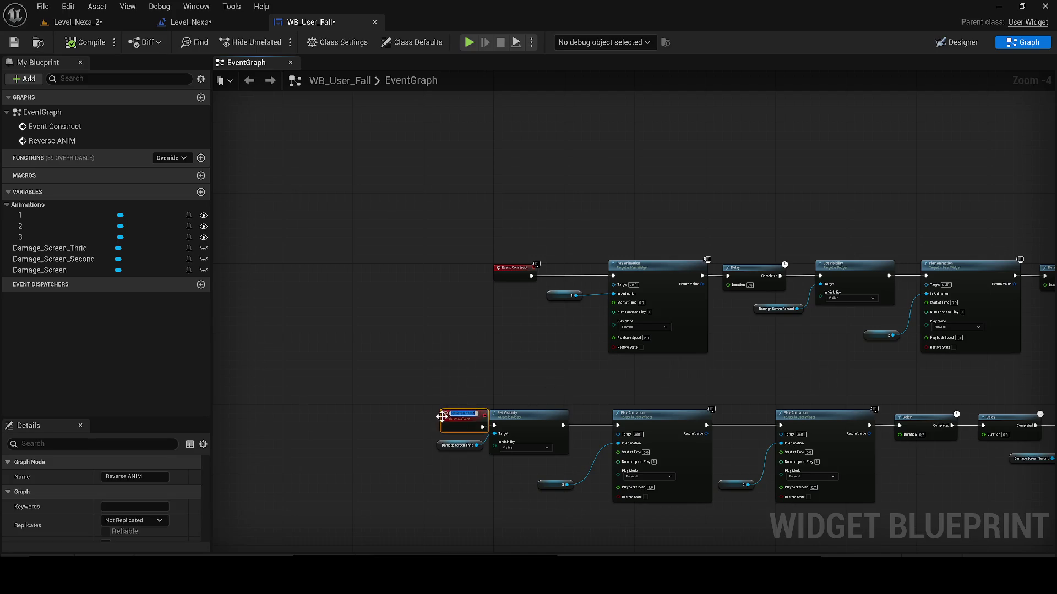
# - Compile the widget and call Reverse ANIM after Add to Viewport in the Level_Nexa blueprint
pyautogui.click(85, 42)
pyautogui.click(172, 24)
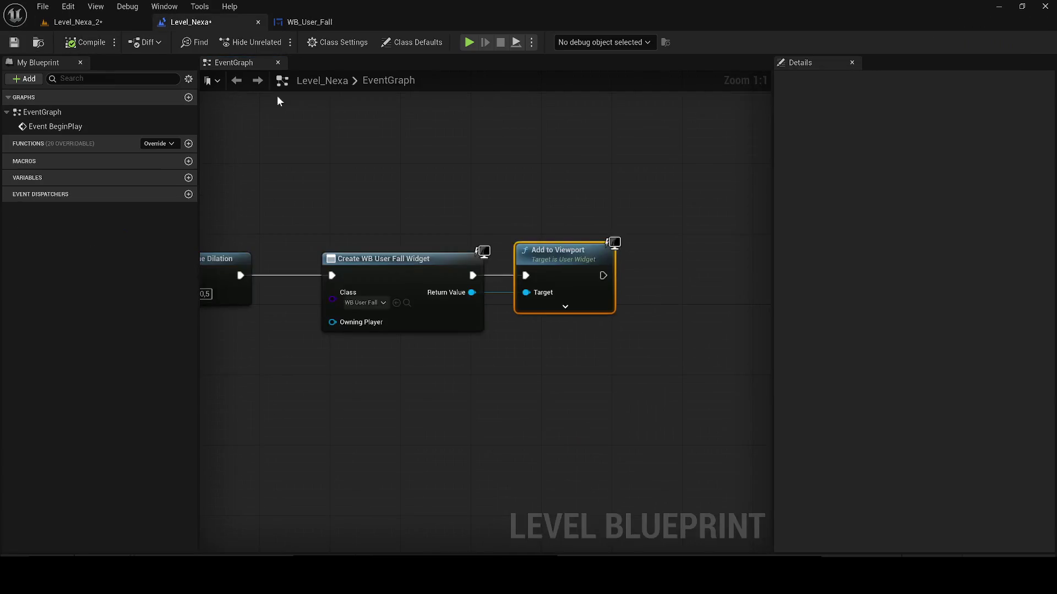
pyautogui.moveTo(475, 293); pyautogui.dragTo(528, 322)
pyautogui.write('reverse anim')
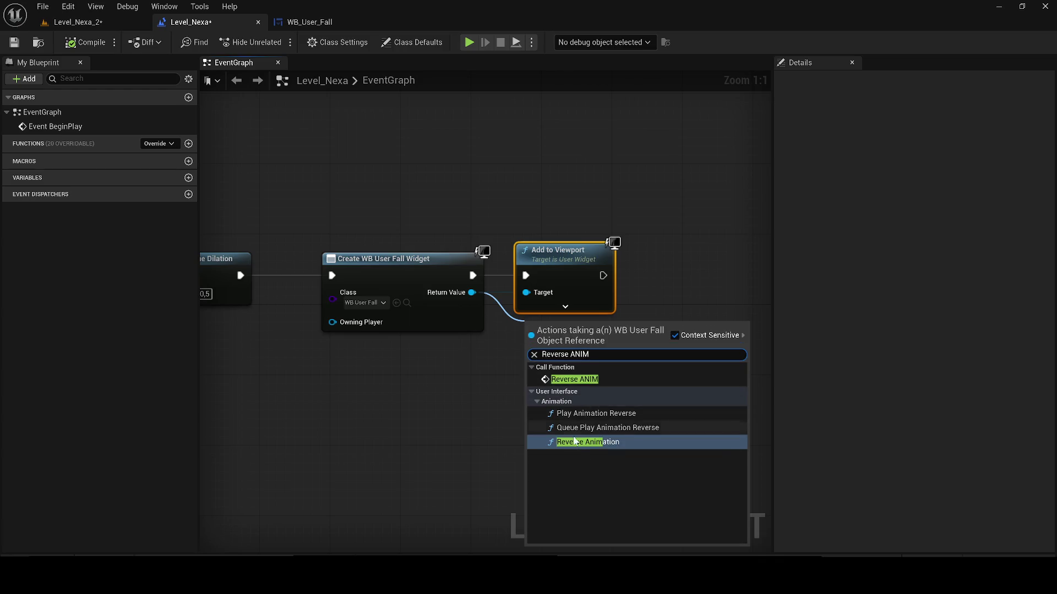
pyautogui.press('Return')
pyautogui.moveTo(466, 295); pyautogui.dragTo(498, 408)
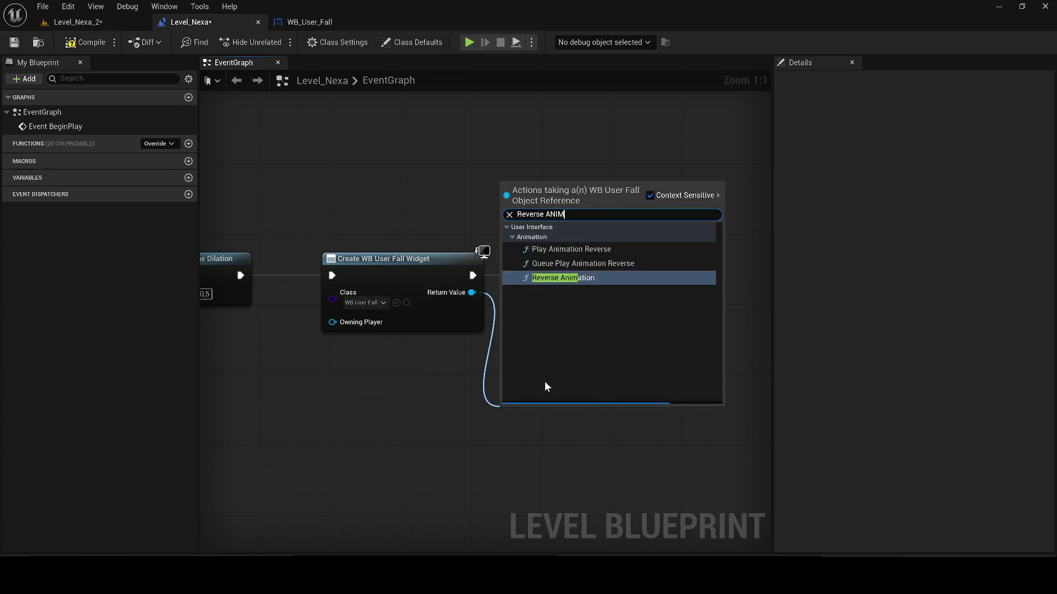
pyautogui.click(537, 239)
pyautogui.click(636, 355)
pyautogui.press('Delete')
pyautogui.moveTo(545, 410); pyautogui.dragTo(677, 258)
pyautogui.moveTo(603, 276); pyautogui.dragTo(631, 275)
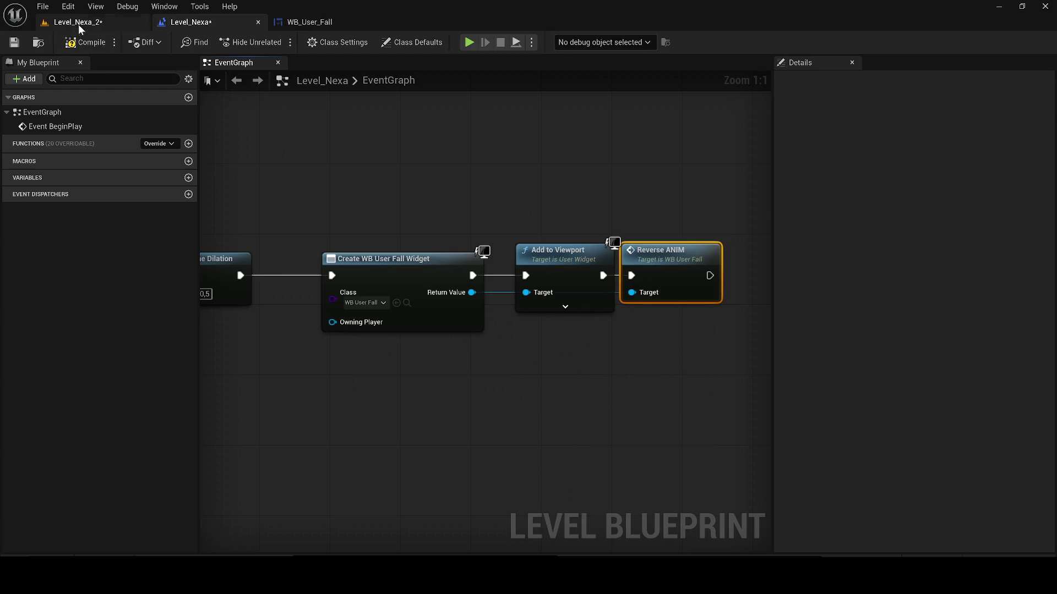
# - Play-test Level_Nexa_2 to check the reverse animation
pyautogui.click(79, 23)
pyautogui.hotkey('alt', 'p')
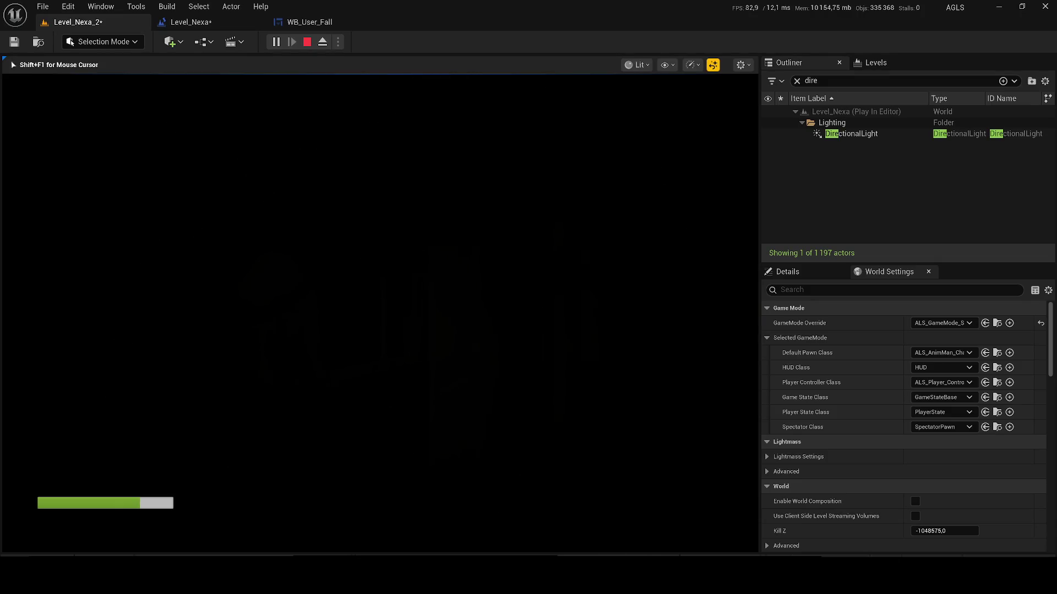
pyautogui.press('Escape')
# - Add a new custom event node in the WB_User_Fall event graph
pyautogui.click(308, 22)
pyautogui.click(206, 25)
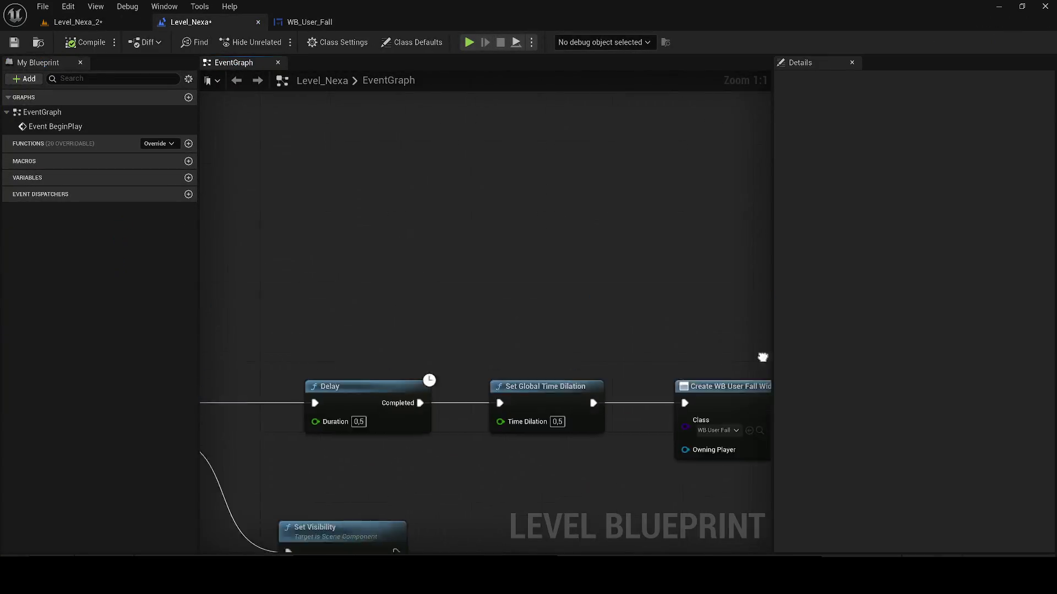
pyautogui.click(308, 22)
pyautogui.scroll(2, 467, 297)
pyautogui.rightClick(434, 203)
pyautogui.write('cus')
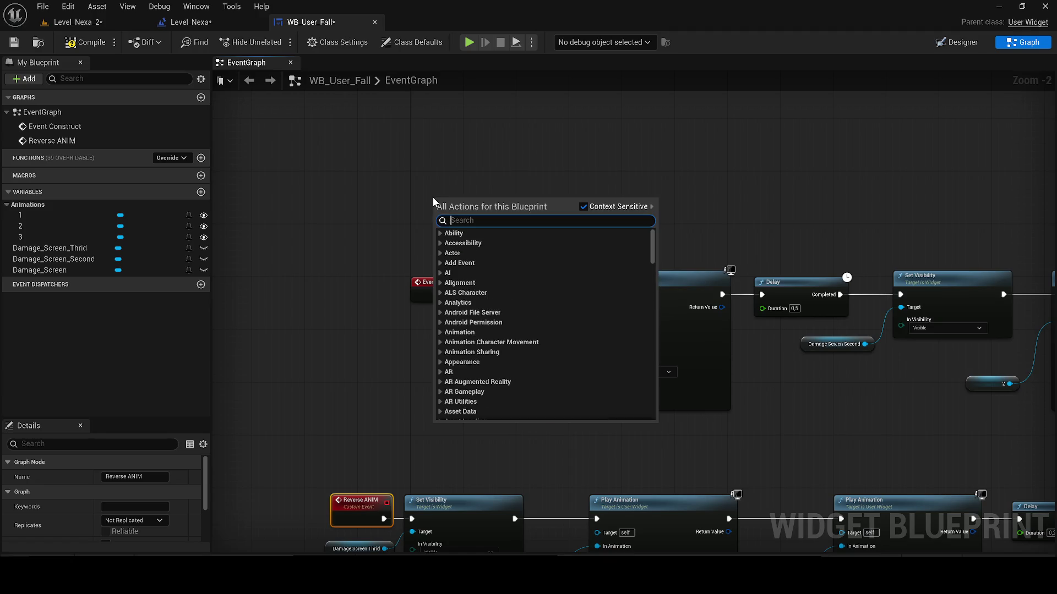
pyautogui.press('Return')
# - Rename the custom event to Main and wire it into Play Animation in place of Event Construct
pyautogui.write('mA')
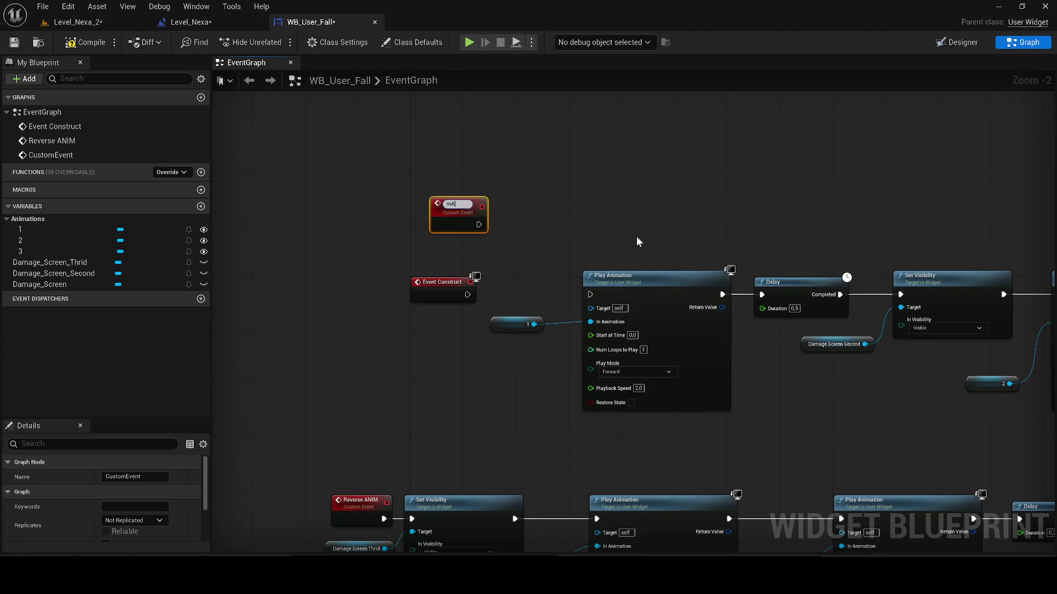
pyautogui.press('BackSpace')
pyautogui.press('BackSpace')
pyautogui.write('Ma')
pyautogui.write('in')
pyautogui.press('Return')
pyautogui.moveTo(446, 240)
pyautogui.mouseDown()
pyautogui.moveTo(338, 234)
pyautogui.moveTo(312, 200)
pyautogui.mouseUp()
pyautogui.moveTo(458, 166)
pyautogui.mouseDown()
pyautogui.moveTo(468, 212)
pyautogui.moveTo(601, 238)
pyautogui.mouseUp()
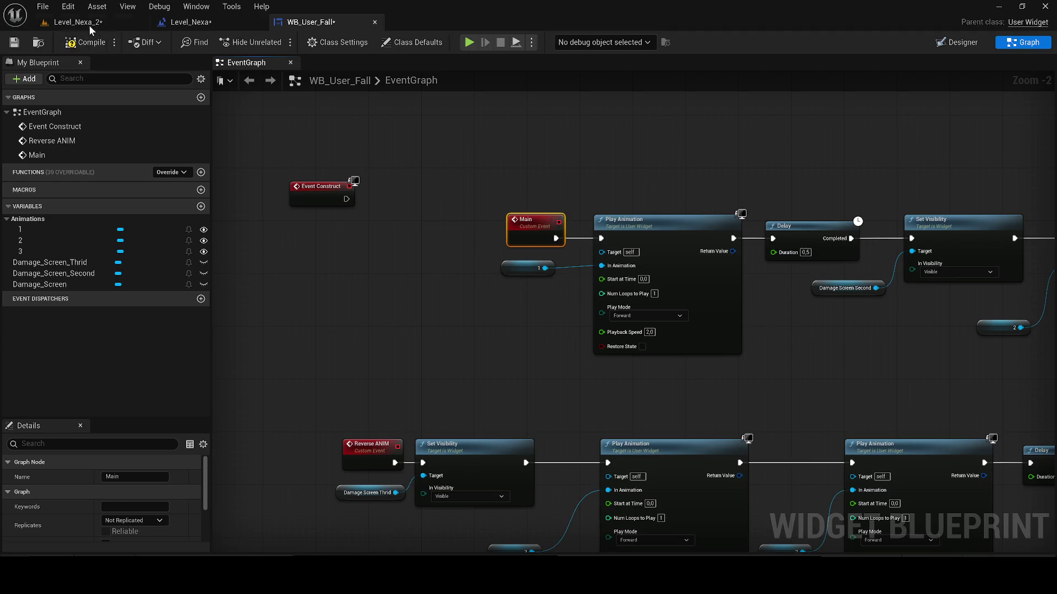
# - Play-test Level_Nexa_2 twice, then return to the Level_Nexa blueprint
pyautogui.click(90, 22)
pyautogui.hotkey('alt', 'p')
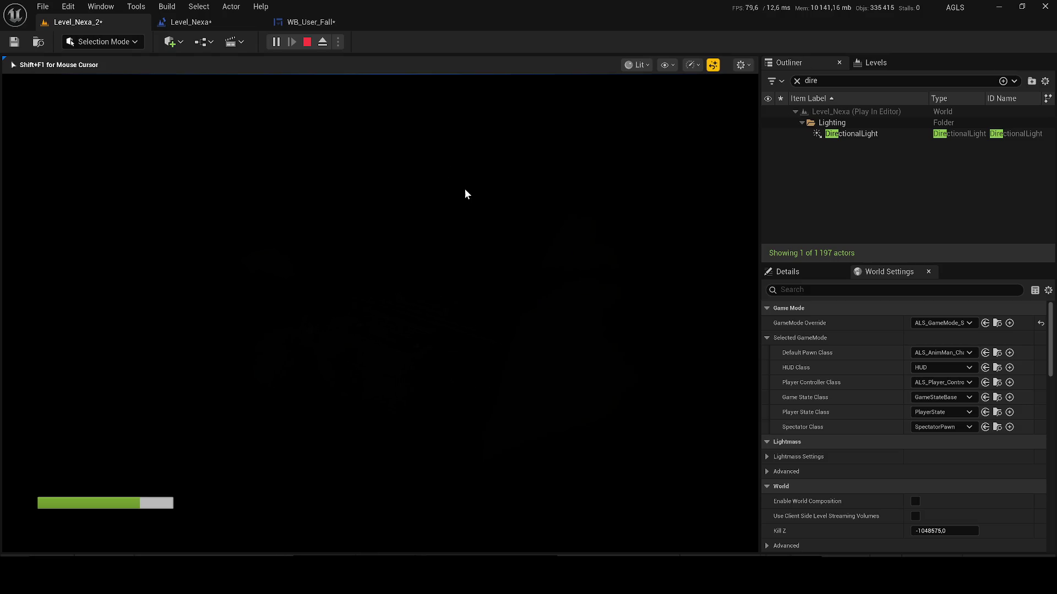
pyautogui.press('Escape')
pyautogui.hotkey('alt', 'p')
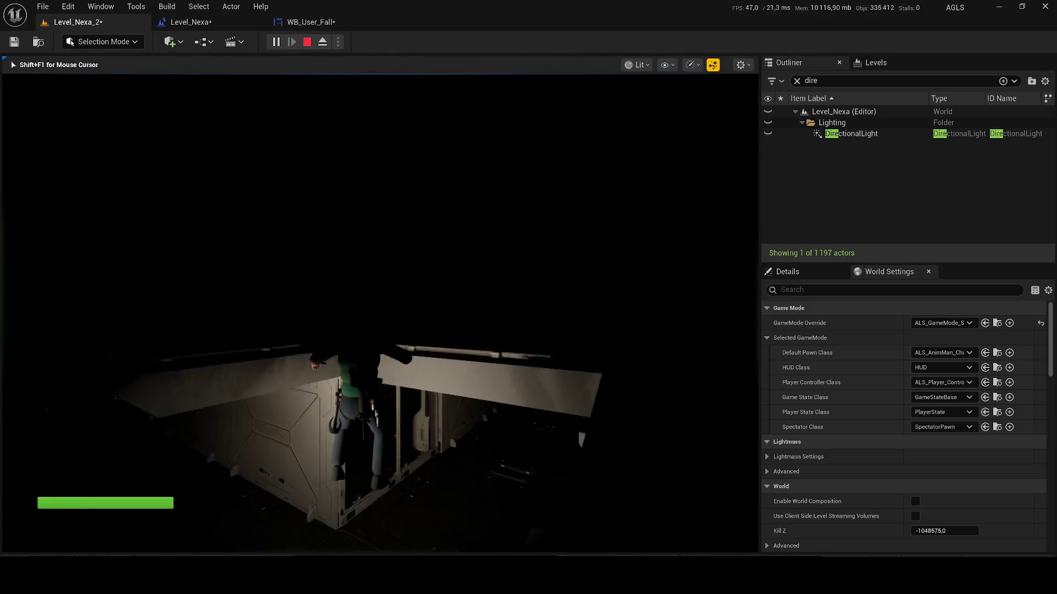
pyautogui.click(193, 23)
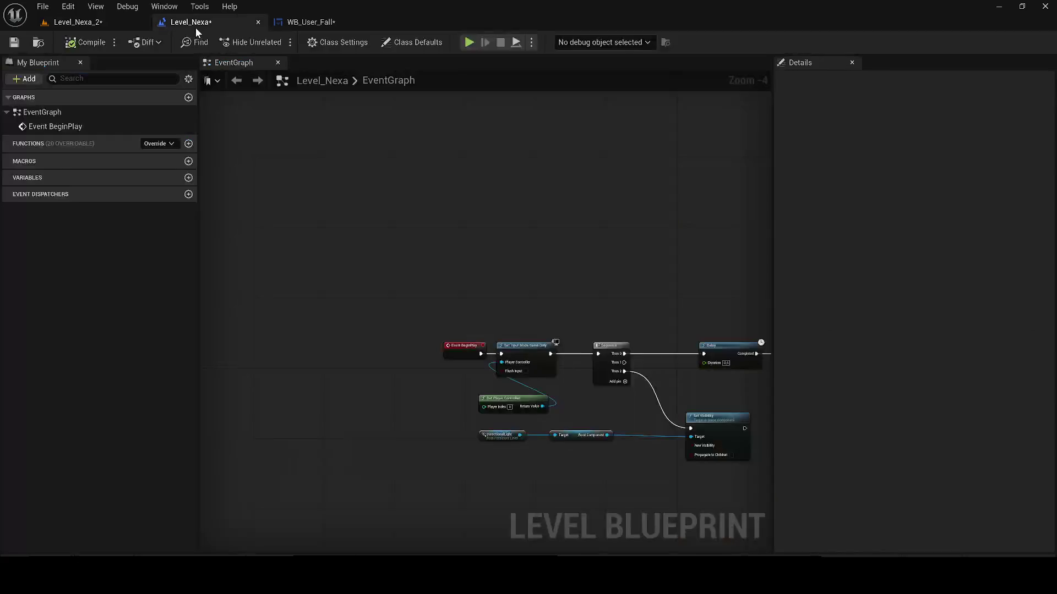
# - Save Level_Nexa and set the Reverse ANIM chain's Play Animation nodes to Reverse play mode
pyautogui.click(14, 48)
pyautogui.moveTo(279, 25); pyautogui.dragTo(209, 25)
pyautogui.moveTo(349, 371); pyautogui.dragTo(527, 349)
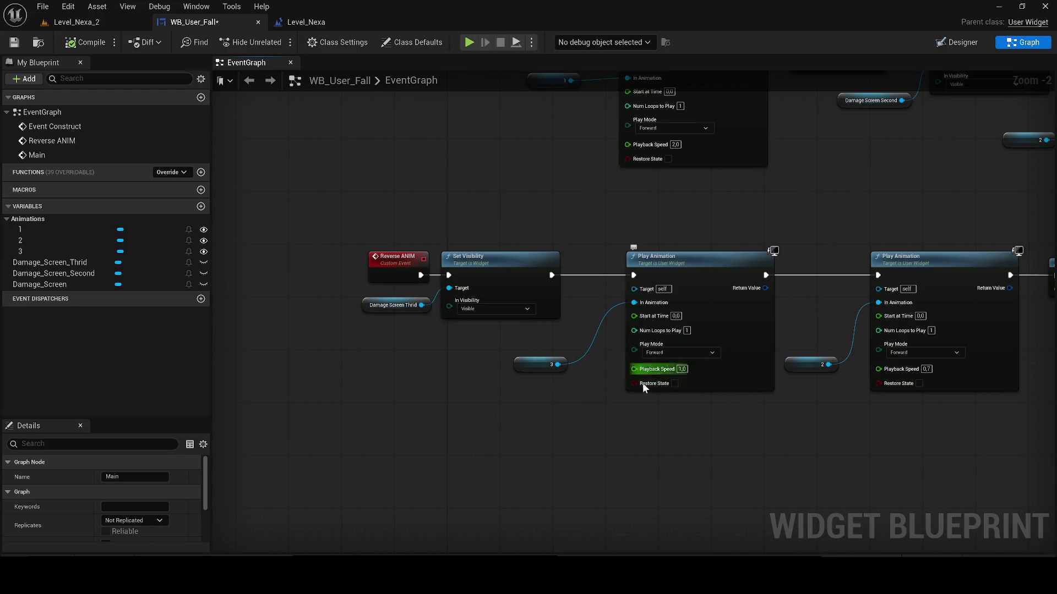
pyautogui.click(678, 350)
pyautogui.click(666, 377)
pyautogui.moveTo(743, 358); pyautogui.dragTo(405, 349)
pyautogui.click(576, 342)
pyautogui.moveTo(587, 368); pyautogui.dragTo(541, 338)
pyautogui.click(853, 362)
pyautogui.click(851, 386)
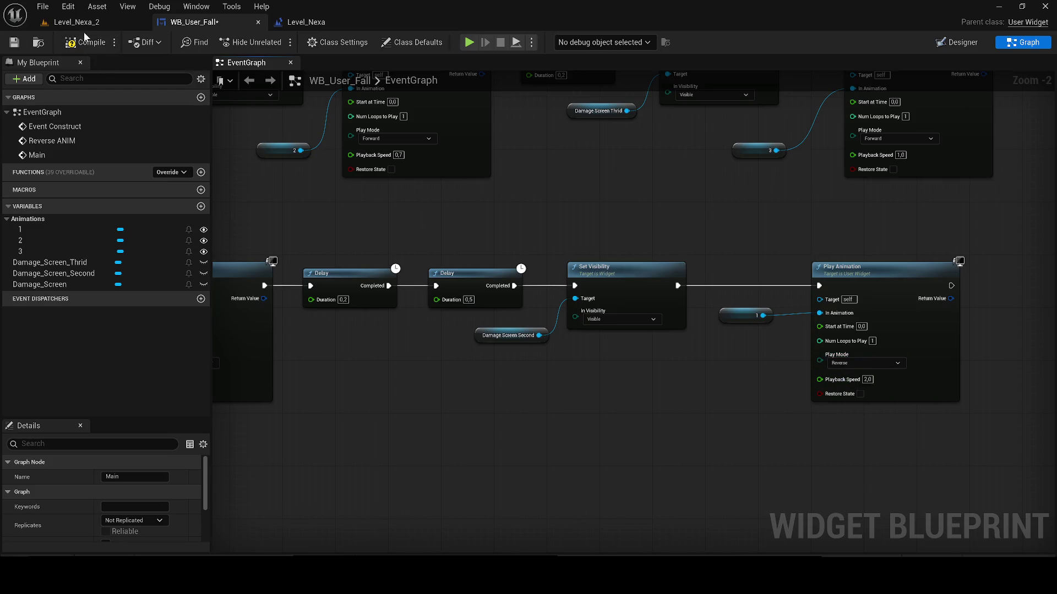
# - Play-test the level, then select Reverse ANIM and its Set Visibility nodes in WB_User_Fall
pyautogui.click(86, 23)
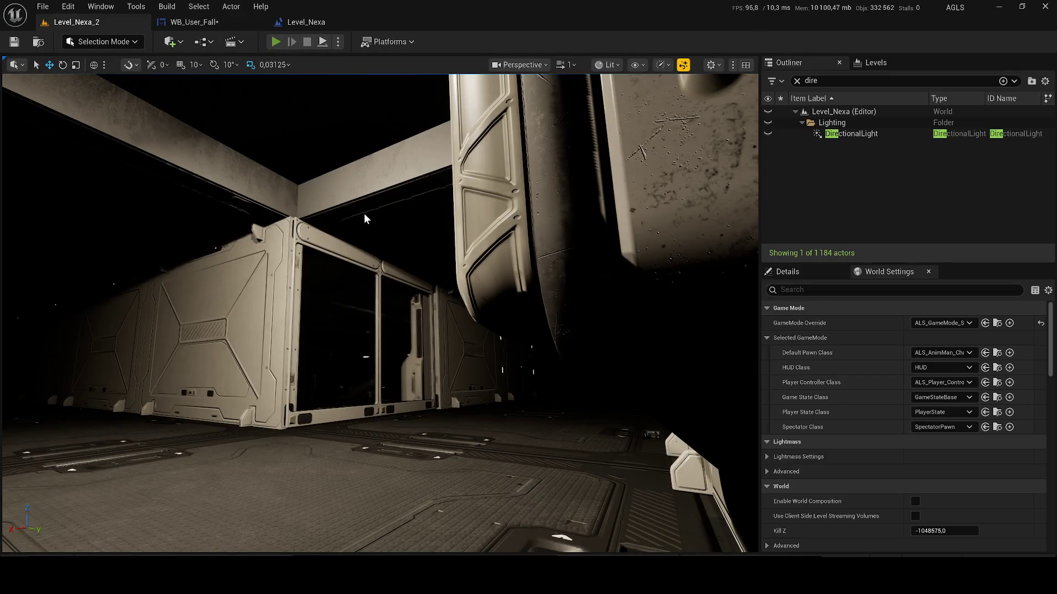
pyautogui.hotkey('alt', 'p')
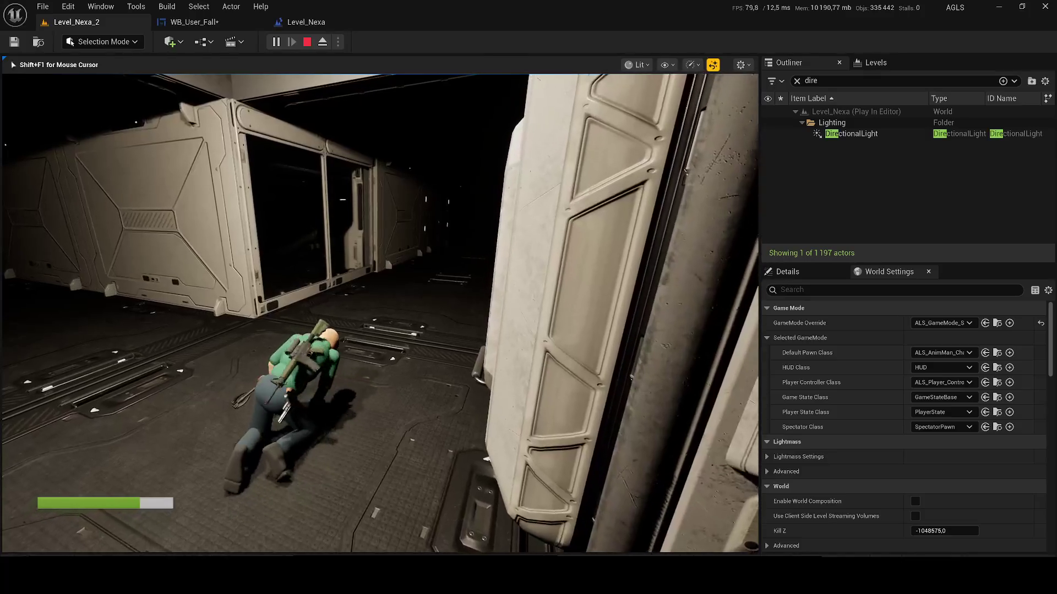
pyautogui.press('Escape')
pyautogui.click(200, 22)
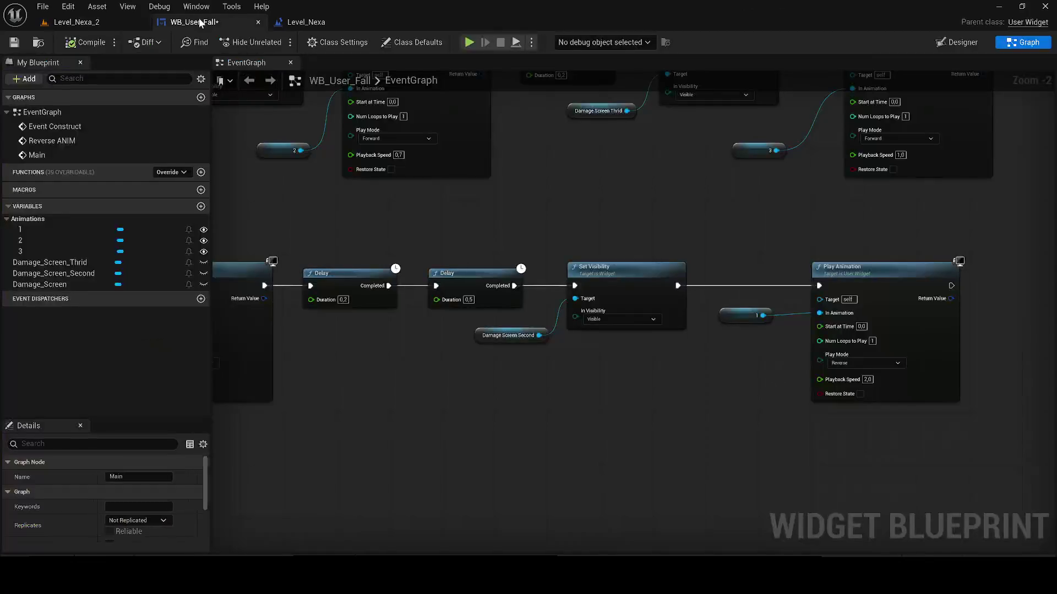
pyautogui.moveTo(481, 350)
pyautogui.mouseDown()
pyautogui.moveTo(468, 334)
pyautogui.moveTo(399, 337)
pyautogui.moveTo(589, 311)
pyautogui.mouseUp()
pyautogui.moveTo(428, 322)
pyautogui.mouseDown()
pyautogui.moveTo(301, 236)
pyautogui.moveTo(168, 236)
pyautogui.mouseUp()
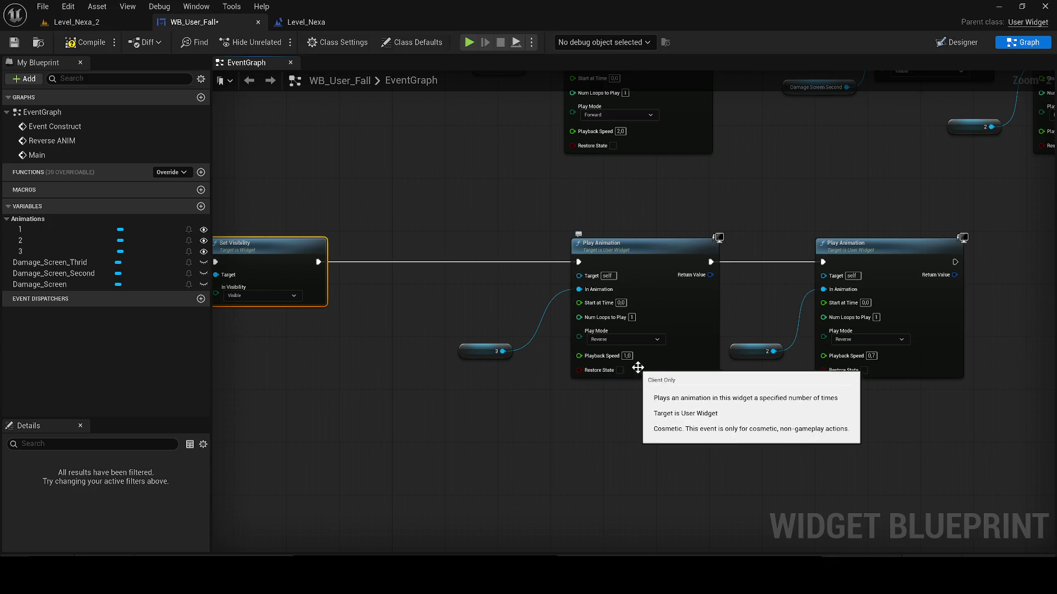
# - Run two more play-tests of Level_Nexa_2
pyautogui.click(106, 23)
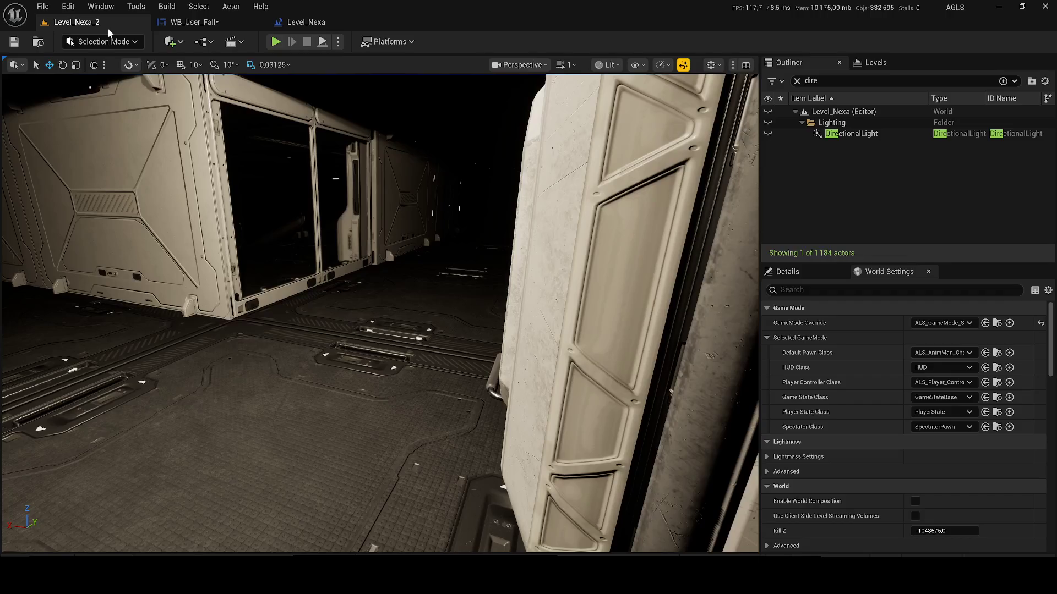
pyautogui.hotkey('alt', 'p')
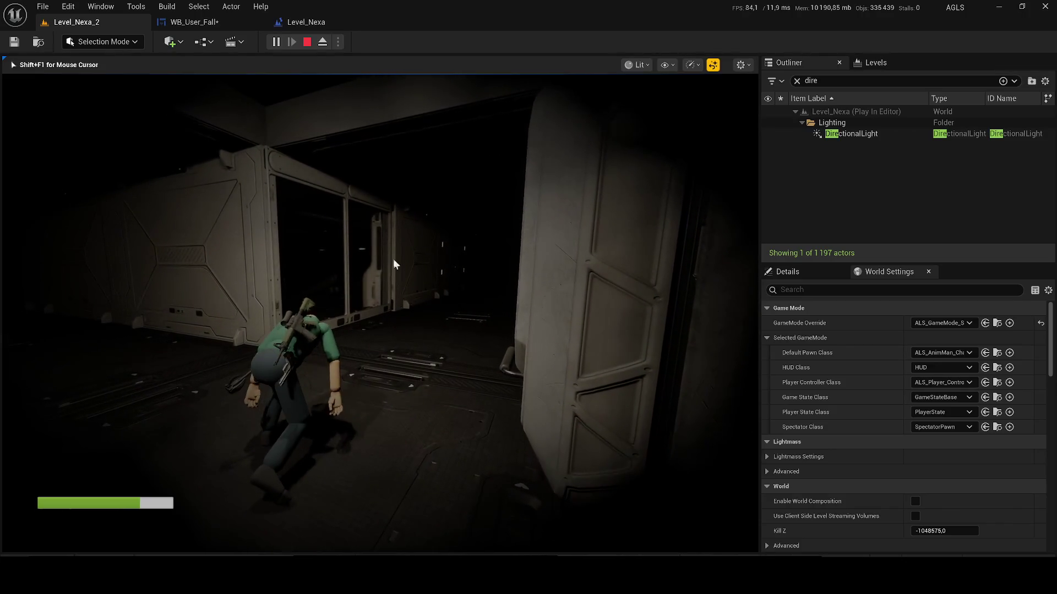
pyautogui.press('Escape')
pyautogui.hotkey('alt', 'p')
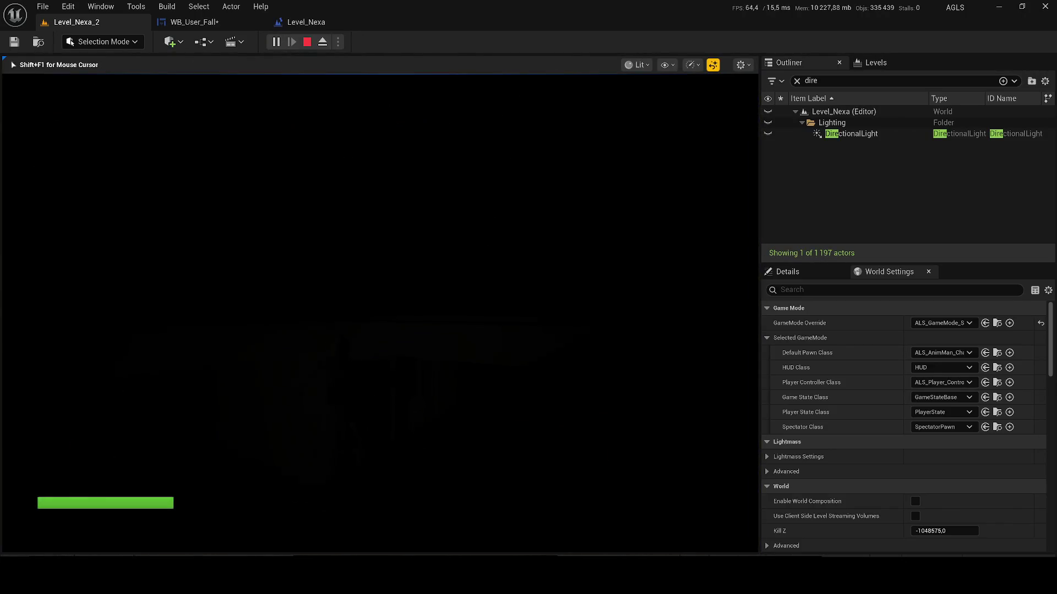
pyautogui.press('Escape')
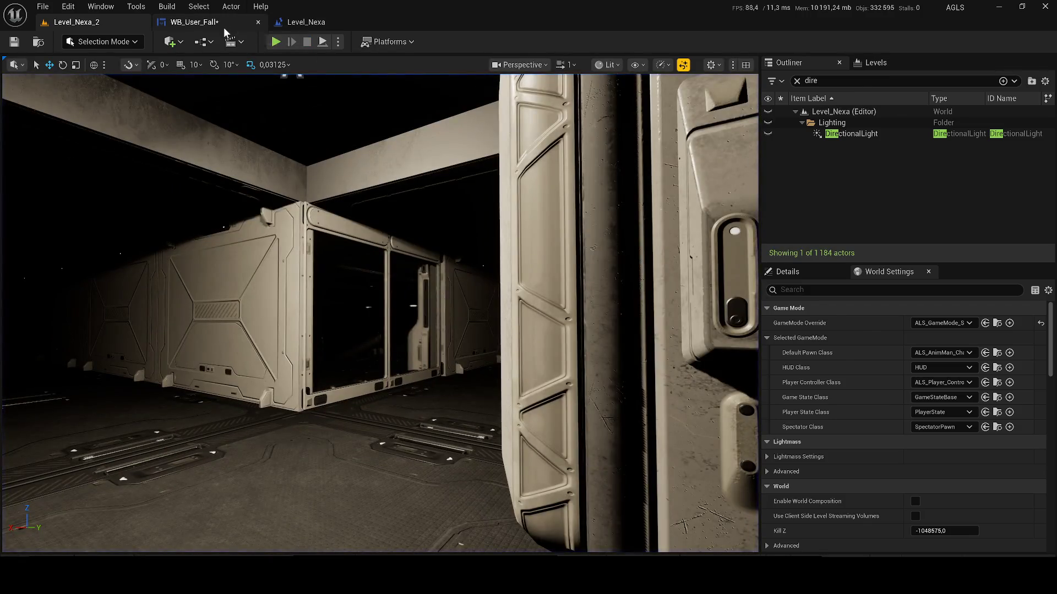
# - Paste a Delay node above Play Animation in the WB_User_Fall graph
pyautogui.click(223, 25)
pyautogui.moveTo(583, 382)
pyautogui.mouseDown()
pyautogui.moveTo(397, 383)
pyautogui.moveTo(531, 358)
pyautogui.moveTo(434, 342)
pyautogui.mouseUp()
pyautogui.rightClick(459, 382)
pyautogui.click(408, 404)
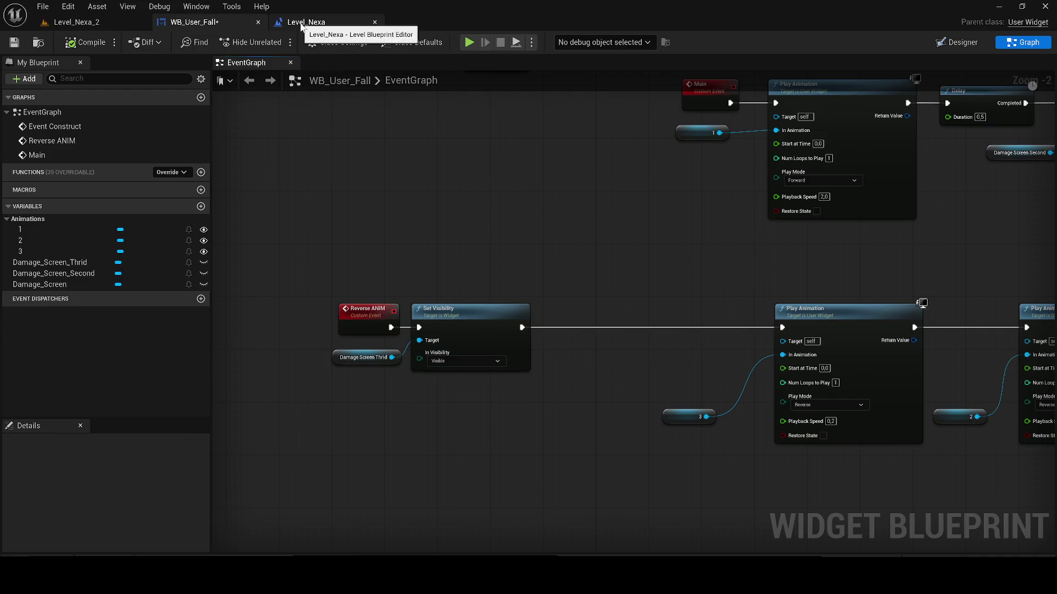
pyautogui.moveTo(634, 345); pyautogui.dragTo(596, 340)
pyautogui.hotkey('ctrl', 'v')
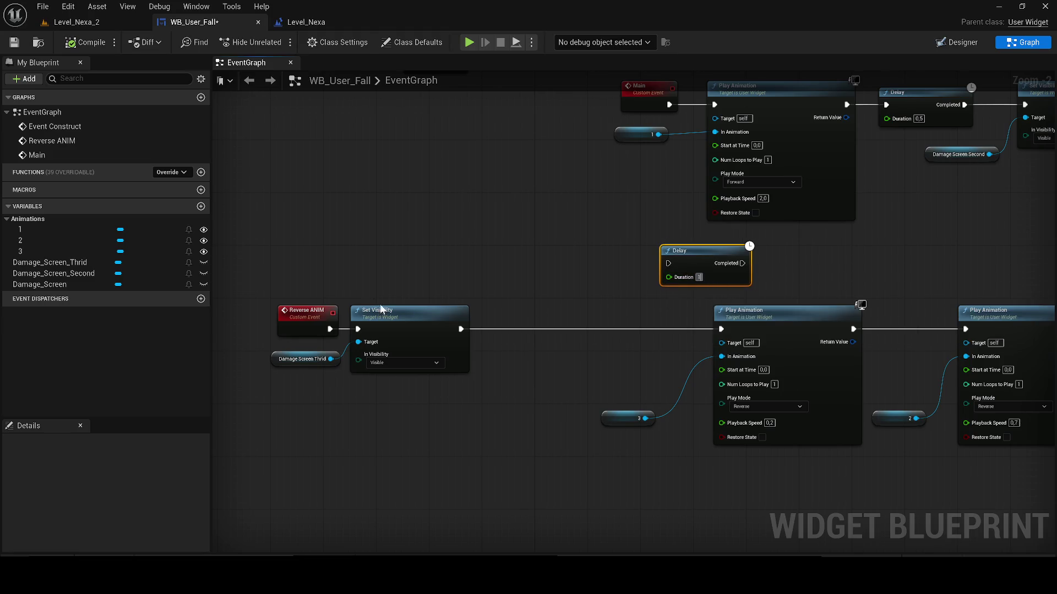
# - Place the Delay after Set Visibility and wire its completion into Play Animation
pyautogui.moveTo(388, 309); pyautogui.dragTo(564, 312)
pyautogui.moveTo(470, 322); pyautogui.dragTo(400, 318)
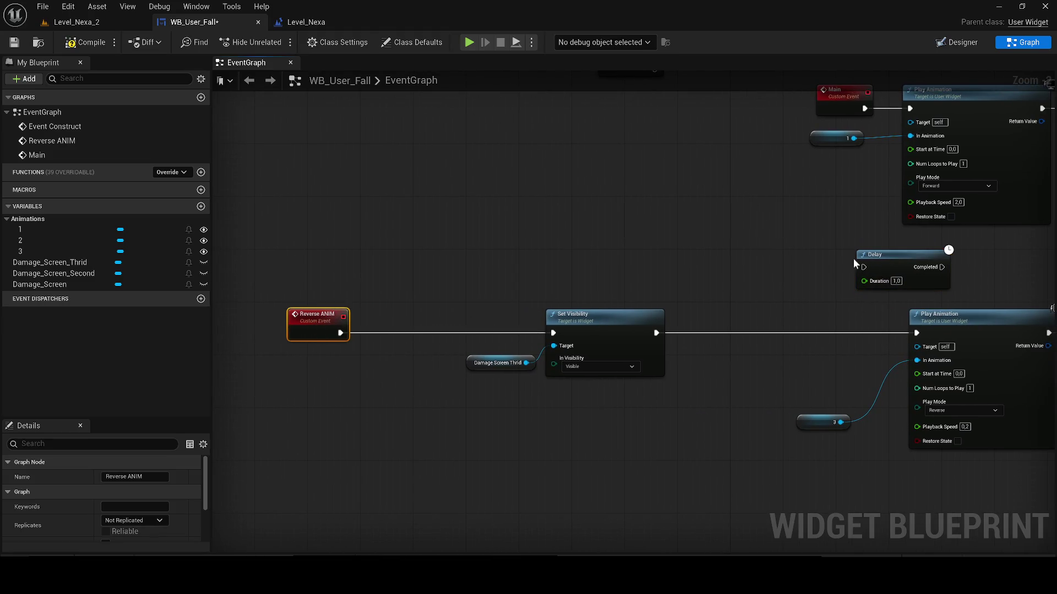
pyautogui.moveTo(884, 264); pyautogui.dragTo(480, 238)
pyautogui.click(593, 331)
pyautogui.keyDown('ctrl'); pyautogui.click(495, 363); pyautogui.keyUp('ctrl')
pyautogui.moveTo(610, 336)
pyautogui.mouseDown()
pyautogui.moveTo(458, 320)
pyautogui.moveTo(464, 334)
pyautogui.mouseUp()
pyautogui.moveTo(468, 260)
pyautogui.mouseDown()
pyautogui.moveTo(554, 327)
pyautogui.moveTo(587, 305)
pyautogui.mouseUp()
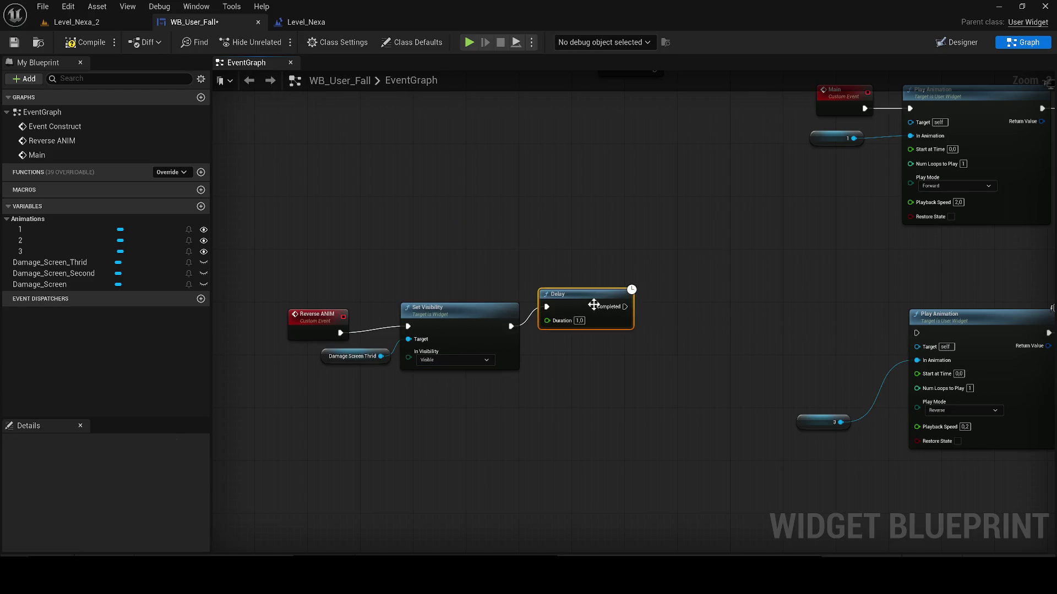
pyautogui.moveTo(702, 322)
pyautogui.mouseDown()
pyautogui.moveTo(926, 333)
pyautogui.moveTo(656, 330)
pyautogui.moveTo(625, 306)
pyautogui.mouseUp()
pyautogui.press('Escape')
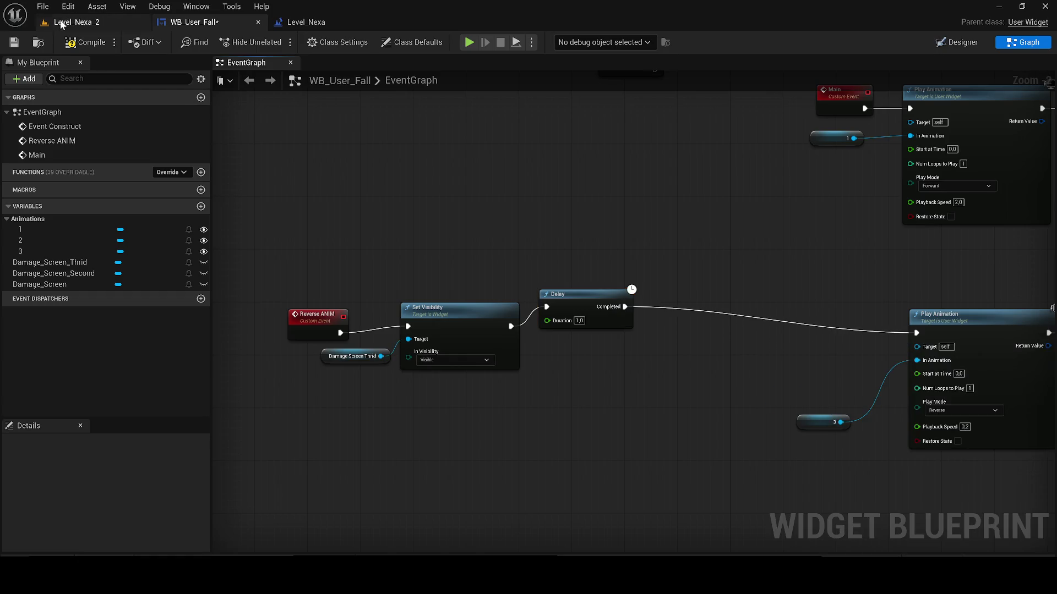
# - Play-test Level_Nexa_2, walking the character toward the doorway
pyautogui.click(62, 23)
pyautogui.hotkey('alt', 'p')
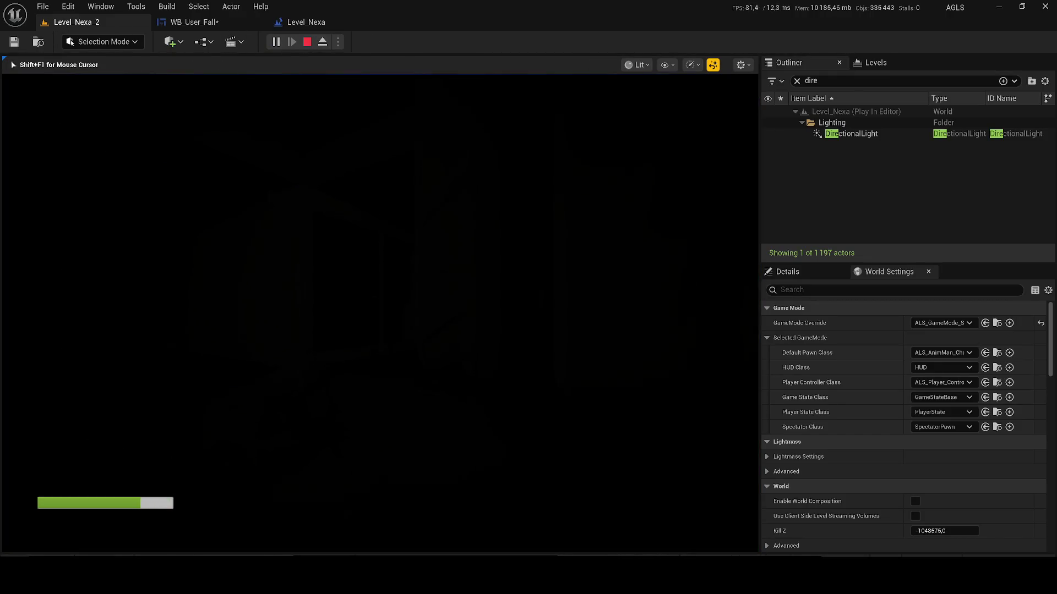
pyautogui.press('w')
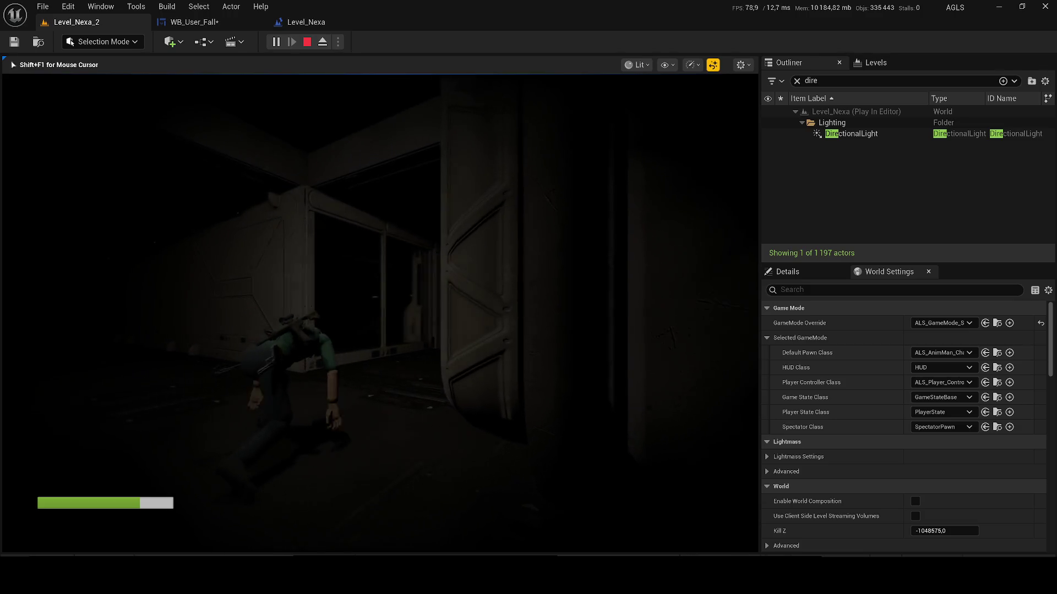
pyautogui.hotkey('shift', 'F1')
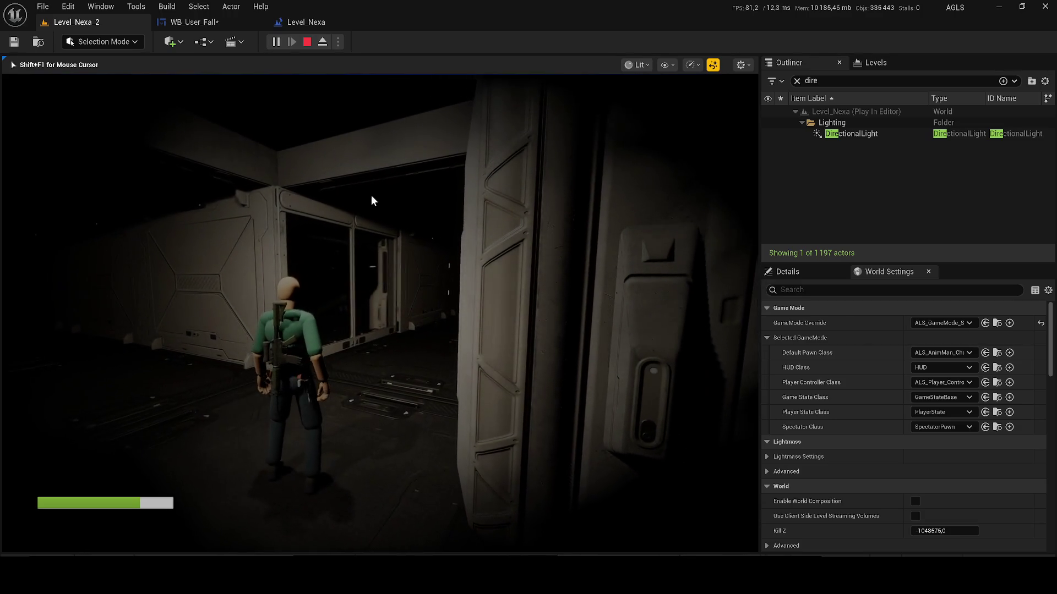
pyautogui.press('Escape')
# - Line up Reverse ANIM, its Set Visibility nodes and the Delay in one row
pyautogui.click(183, 24)
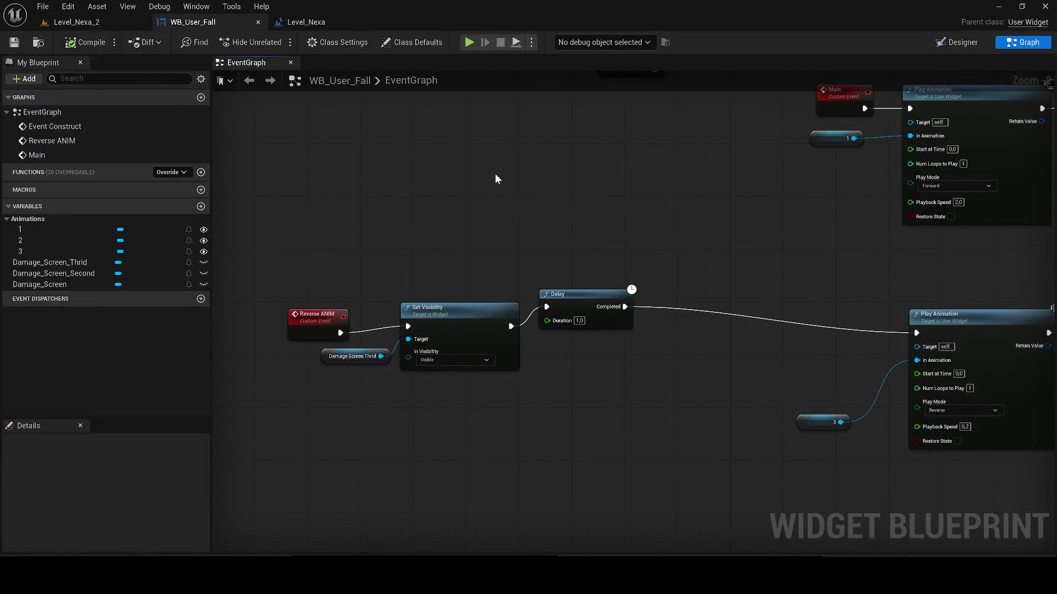
pyautogui.moveTo(575, 322)
pyautogui.mouseDown()
pyautogui.moveTo(602, 337)
pyautogui.moveTo(720, 341)
pyautogui.moveTo(699, 337)
pyautogui.mouseUp()
pyautogui.moveTo(232, 302); pyautogui.dragTo(631, 412)
pyautogui.moveTo(460, 334); pyautogui.dragTo(558, 341)
pyautogui.click(415, 352)
pyautogui.moveTo(415, 352); pyautogui.dragTo(418, 333)
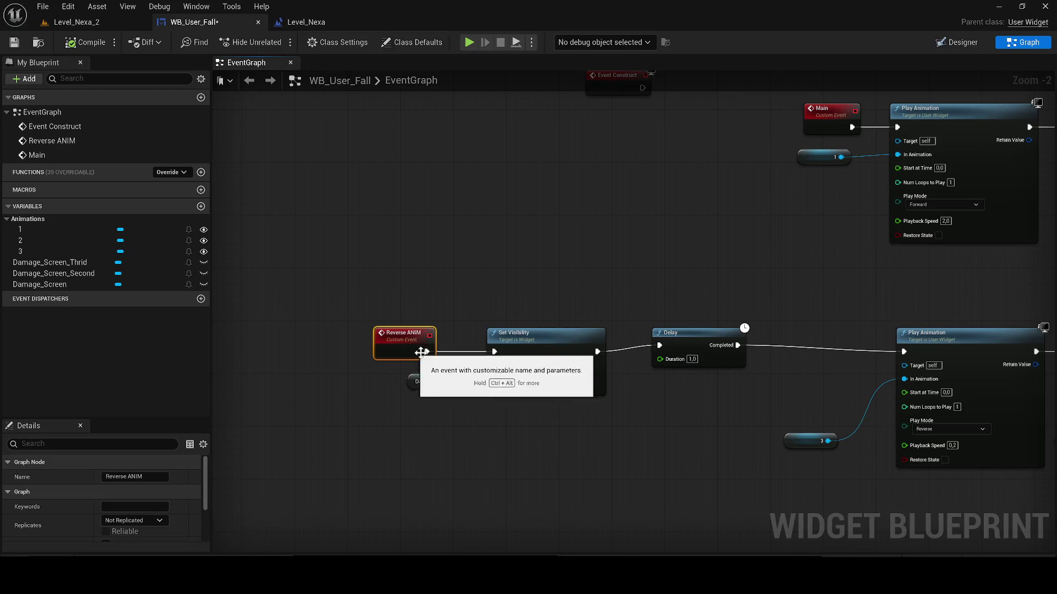
pyautogui.moveTo(572, 451); pyautogui.dragTo(410, 342)
pyautogui.moveTo(410, 342); pyautogui.dragTo(410, 336)
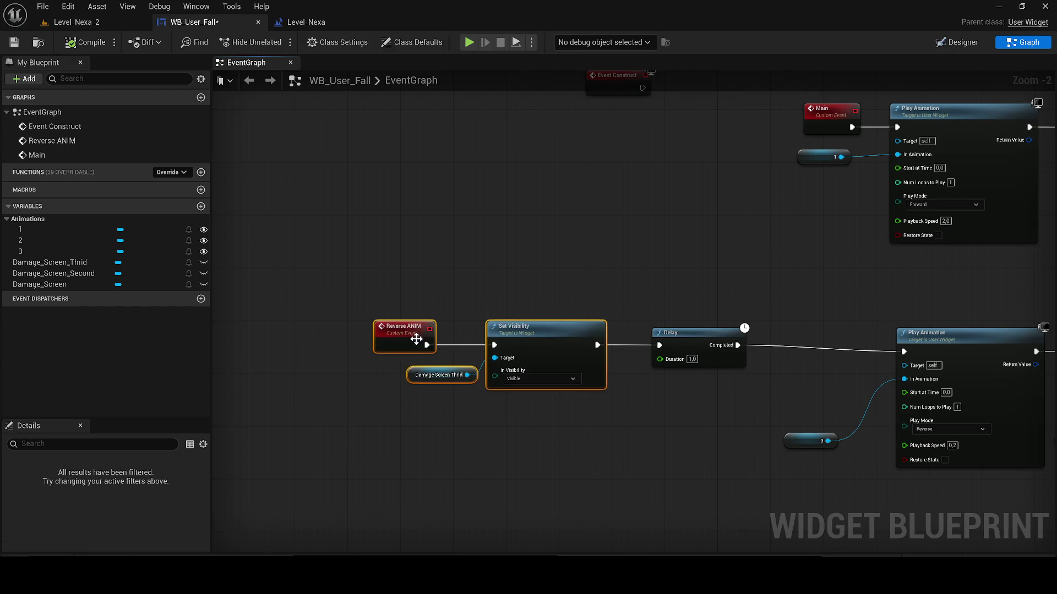
pyautogui.moveTo(619, 416)
pyautogui.mouseDown()
pyautogui.moveTo(264, 319)
pyautogui.moveTo(329, 339)
pyautogui.mouseUp()
# - Save WB_User_Fall and play-test Level_Nexa_2 again
pyautogui.click(12, 45)
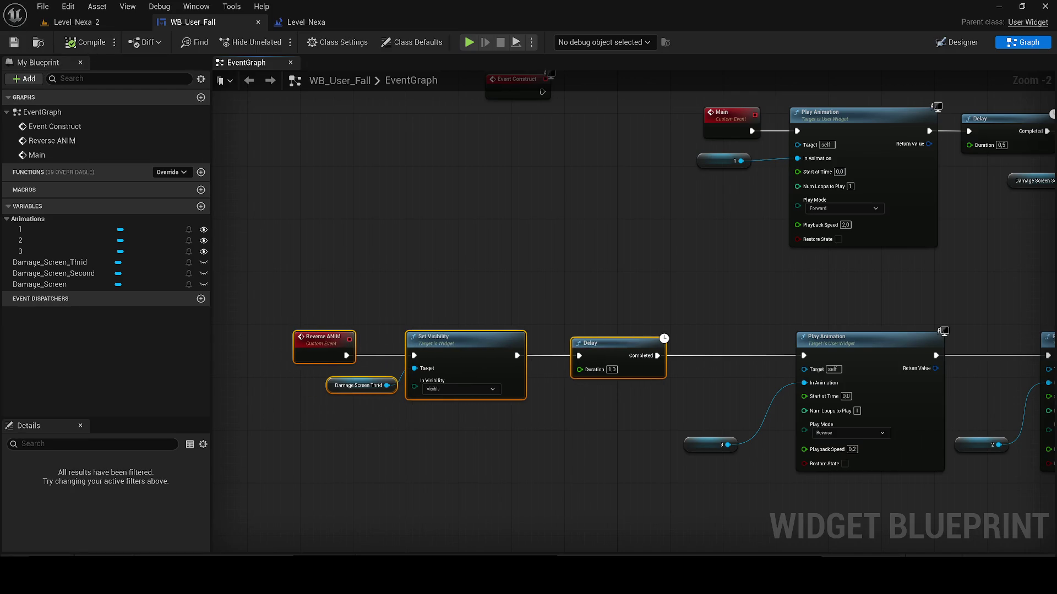
pyautogui.click(72, 25)
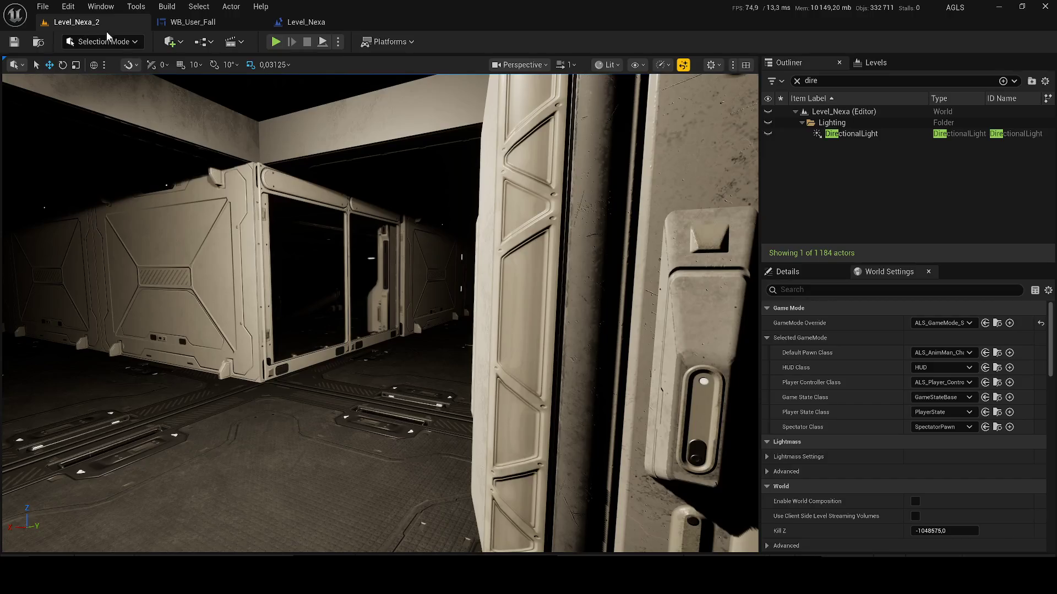
pyautogui.click(283, 42)
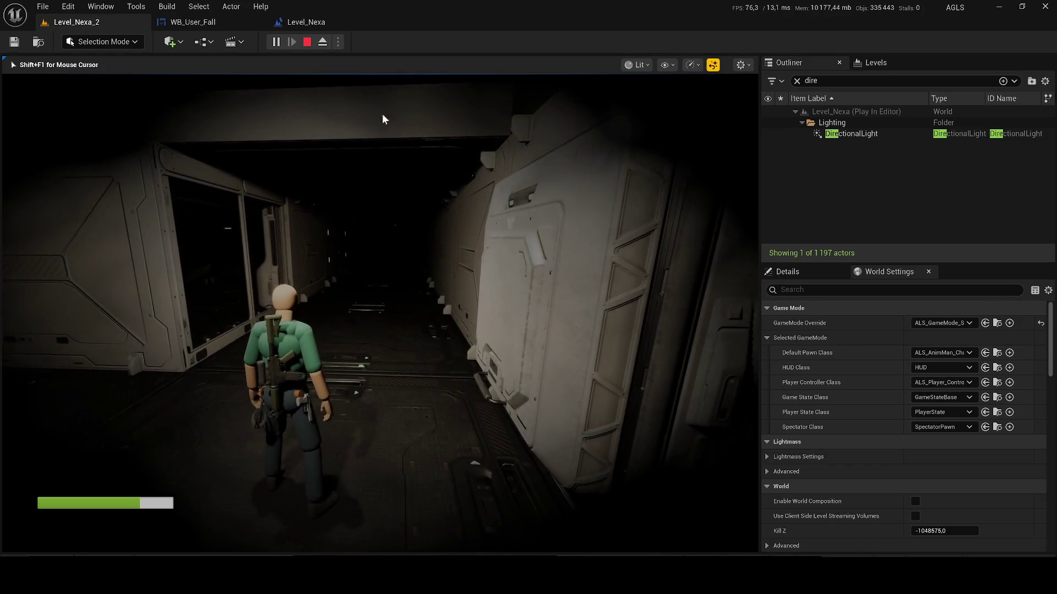
pyautogui.click(193, 23)
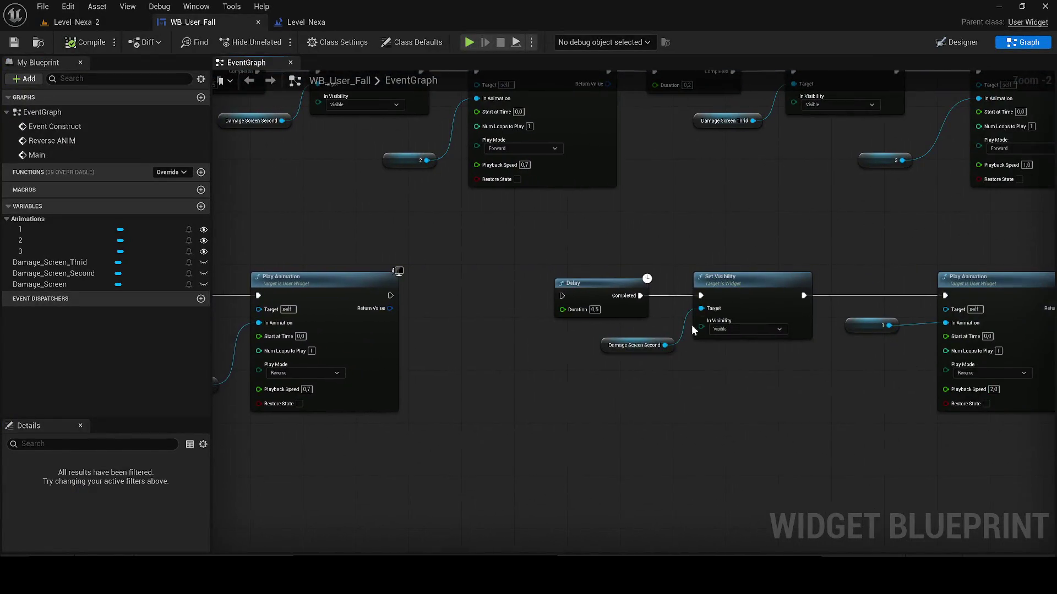
# - In the Level_Nexa blueprint, add a 5,0-second Delay fed from Sequence Then 1
pyautogui.scroll(-3, 649, 320)
pyautogui.moveTo(306, 22); pyautogui.dragTo(192, 23)
pyautogui.scroll(3, 278, 301)
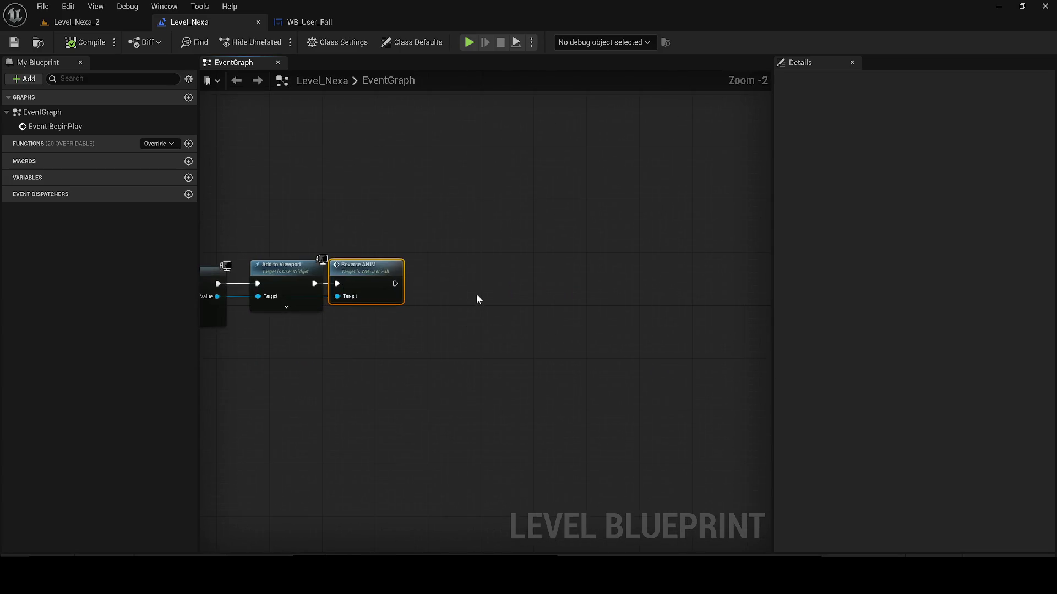
pyautogui.scroll(2, 477, 299)
pyautogui.click(471, 279)
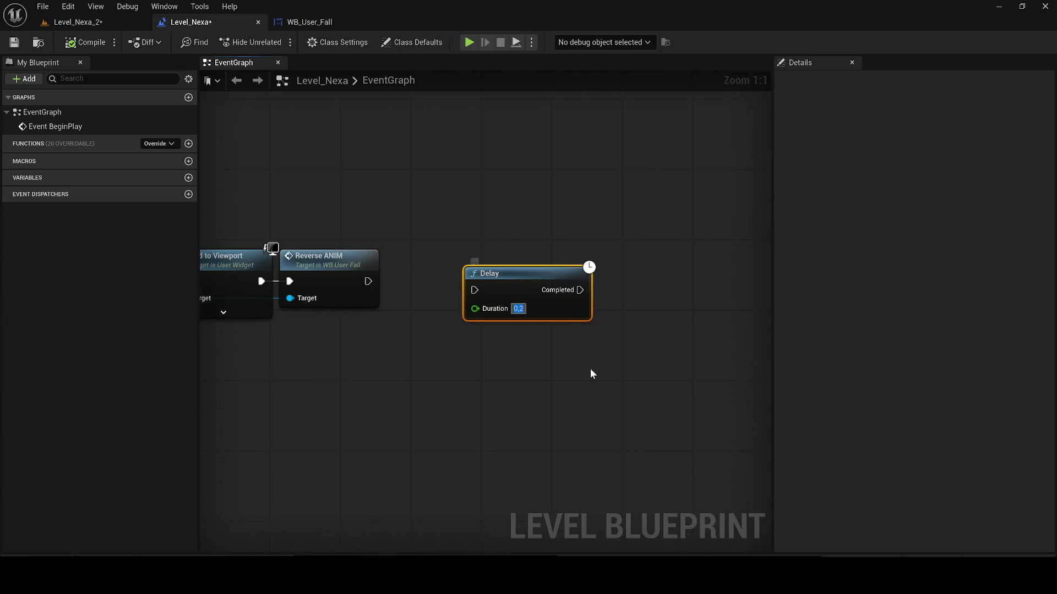
pyautogui.scroll(-3, 605, 319)
pyautogui.moveTo(534, 296)
pyautogui.mouseDown()
pyautogui.moveTo(700, 340)
pyautogui.moveTo(595, 295)
pyautogui.moveTo(399, 278)
pyautogui.mouseUp()
pyautogui.moveTo(288, 398)
pyautogui.mouseDown()
pyautogui.moveTo(366, 295)
pyautogui.moveTo(355, 274)
pyautogui.mouseUp()
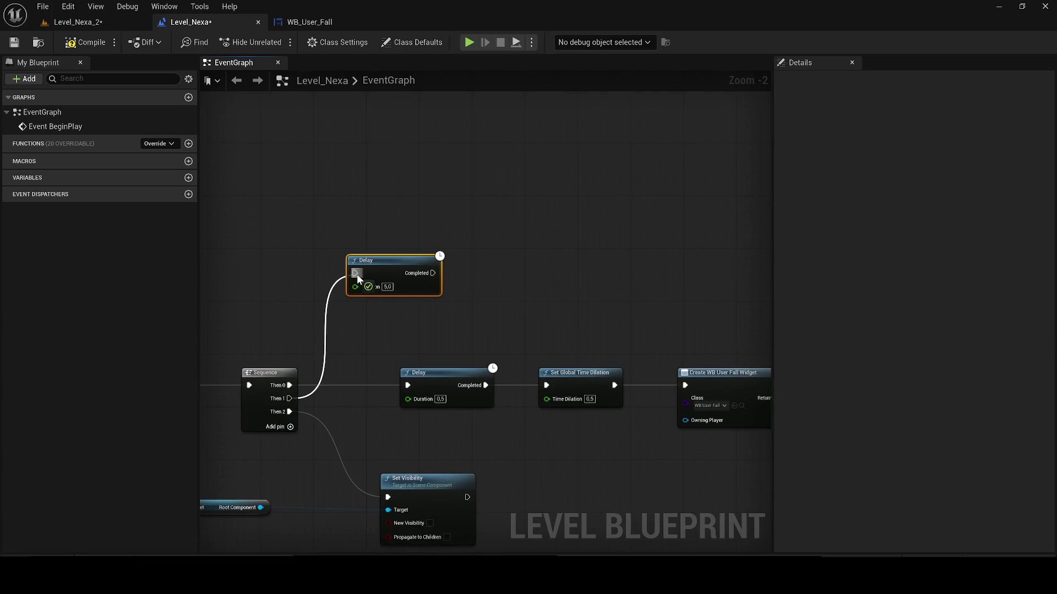
pyautogui.moveTo(546, 399); pyautogui.dragTo(552, 355)
pyautogui.press('Escape')
# - Duplicate Set Global Time Dilation (1,0) and wire it after the Delay
pyautogui.click(578, 373)
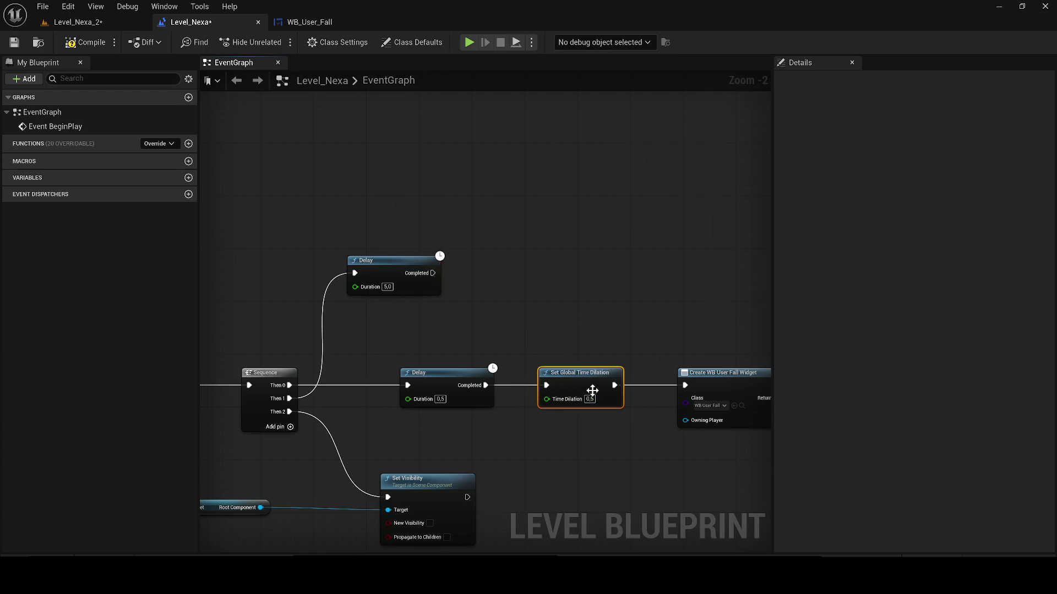
pyautogui.hotkey('ctrl', 'c')
pyautogui.hotkey('ctrl', 'v')
pyautogui.moveTo(433, 273)
pyautogui.mouseDown()
pyautogui.moveTo(502, 304)
pyautogui.moveTo(494, 300)
pyautogui.moveTo(543, 282)
pyautogui.mouseUp()
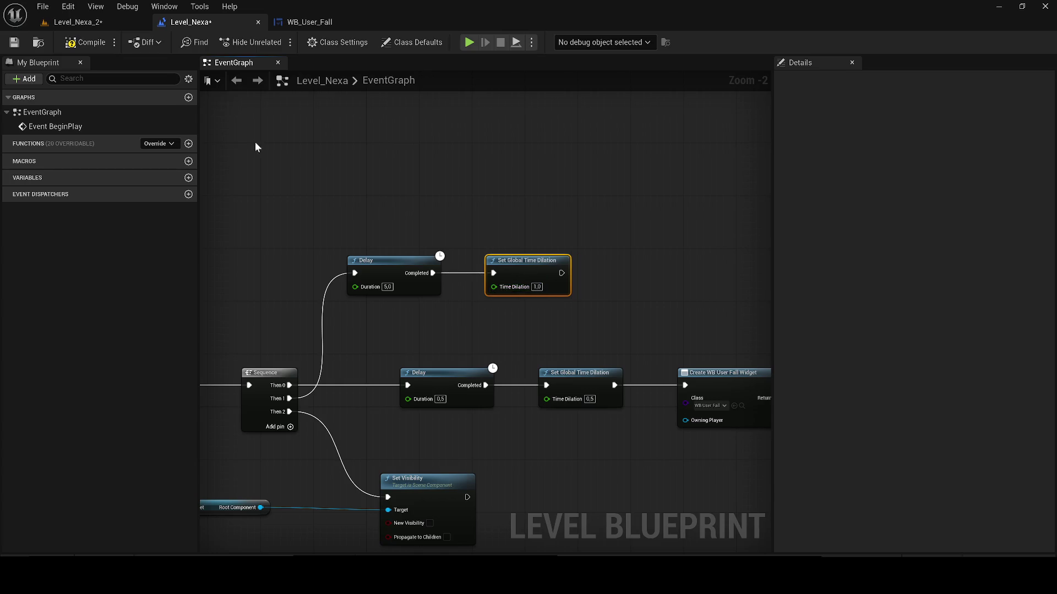
# - Play-test Level_Nexa_2, running down the corridor, then return to the Level Blueprint
pyautogui.click(99, 25)
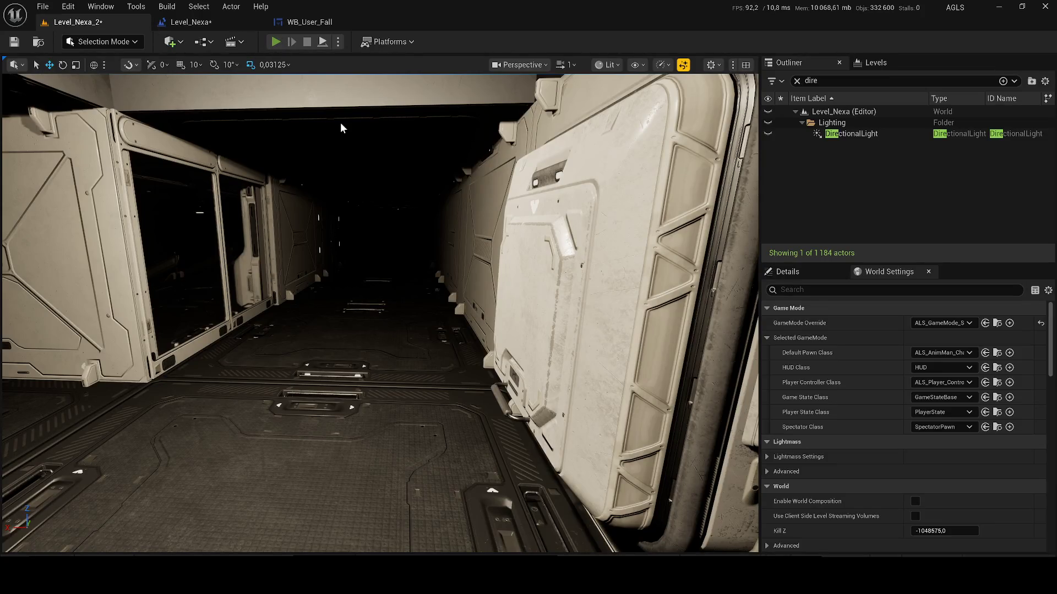
pyautogui.hotkey('alt', 'p')
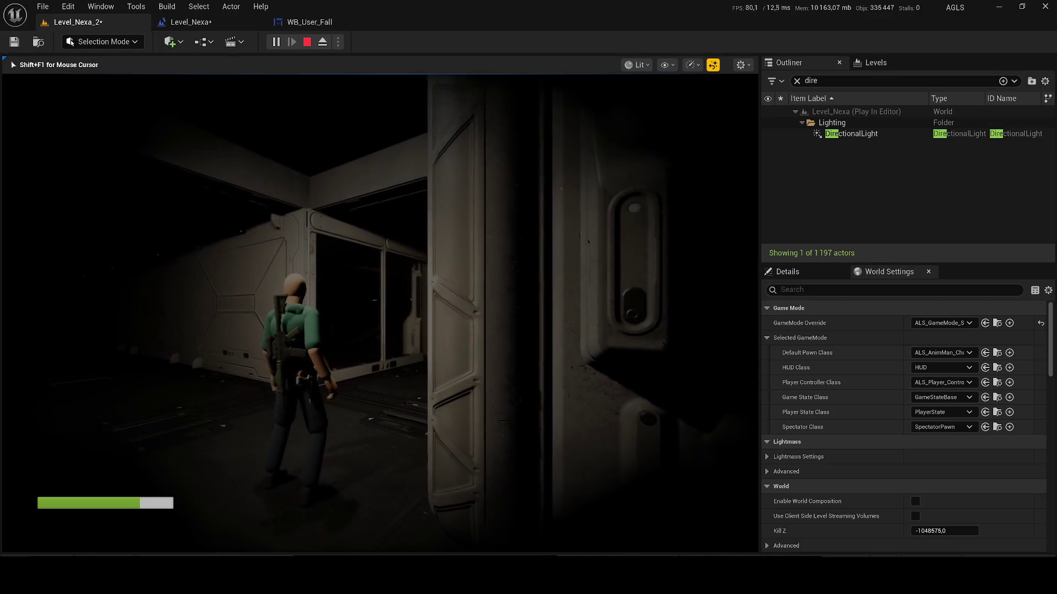
pyautogui.press('w')
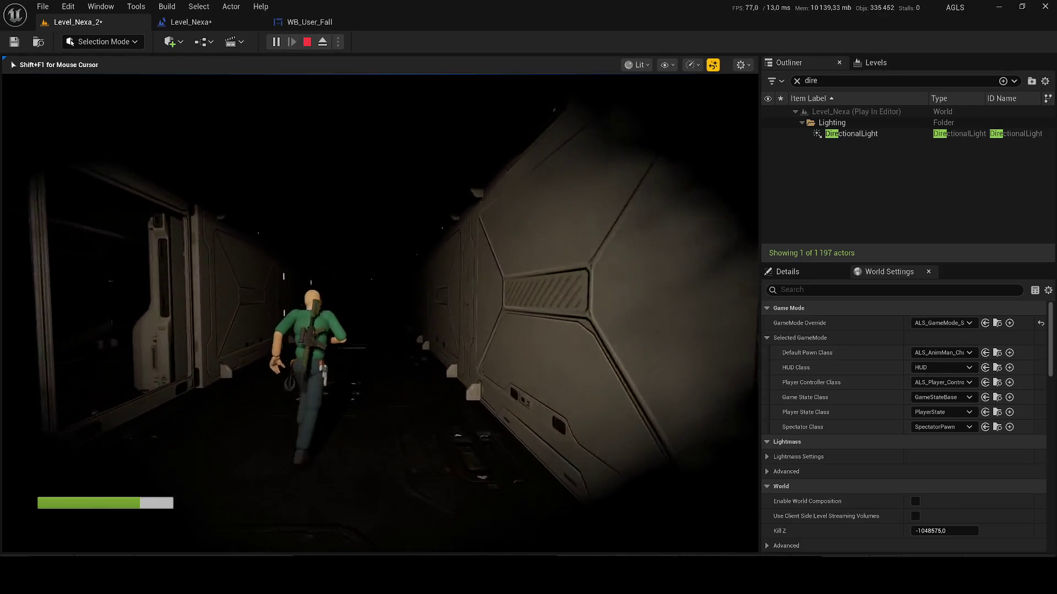
pyautogui.press('Escape')
pyautogui.click(201, 25)
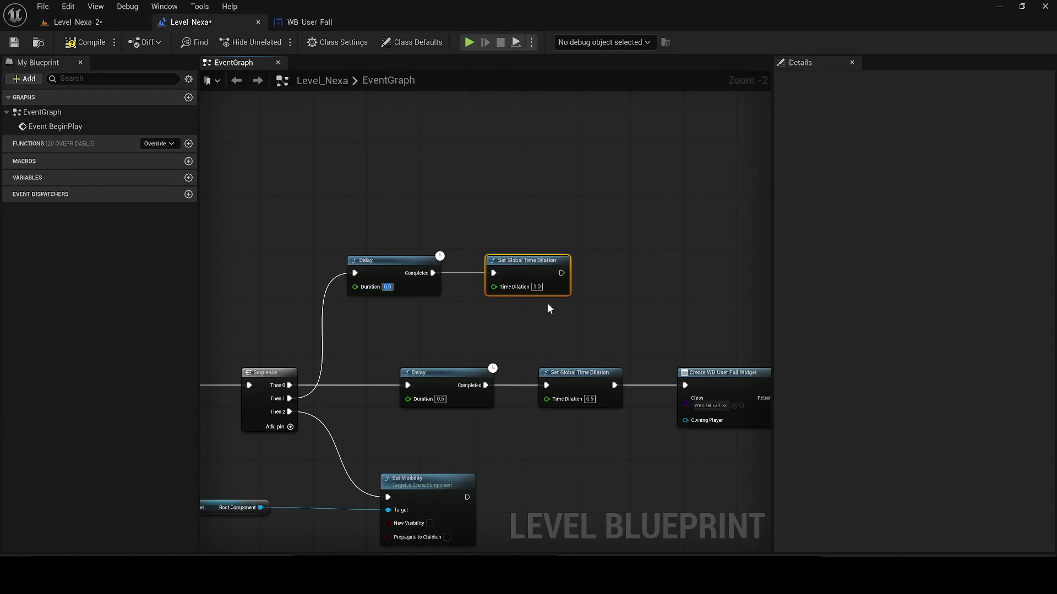
# - Delete the upper Delay and wire Reverse ANIM into Set Global Time Dilation
pyautogui.moveTo(443, 301); pyautogui.dragTo(418, 286)
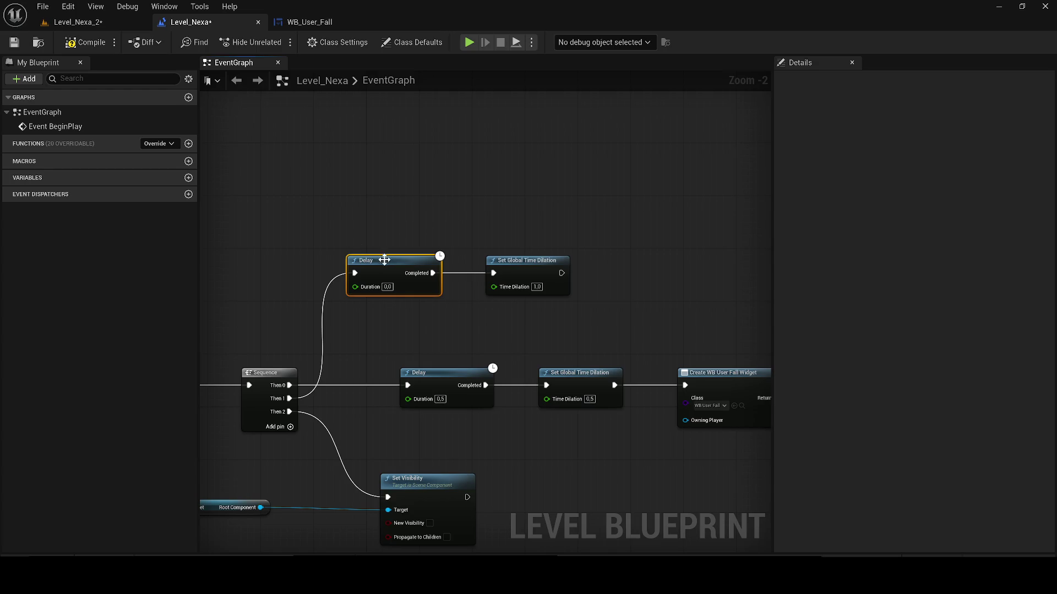
pyautogui.press('Delete')
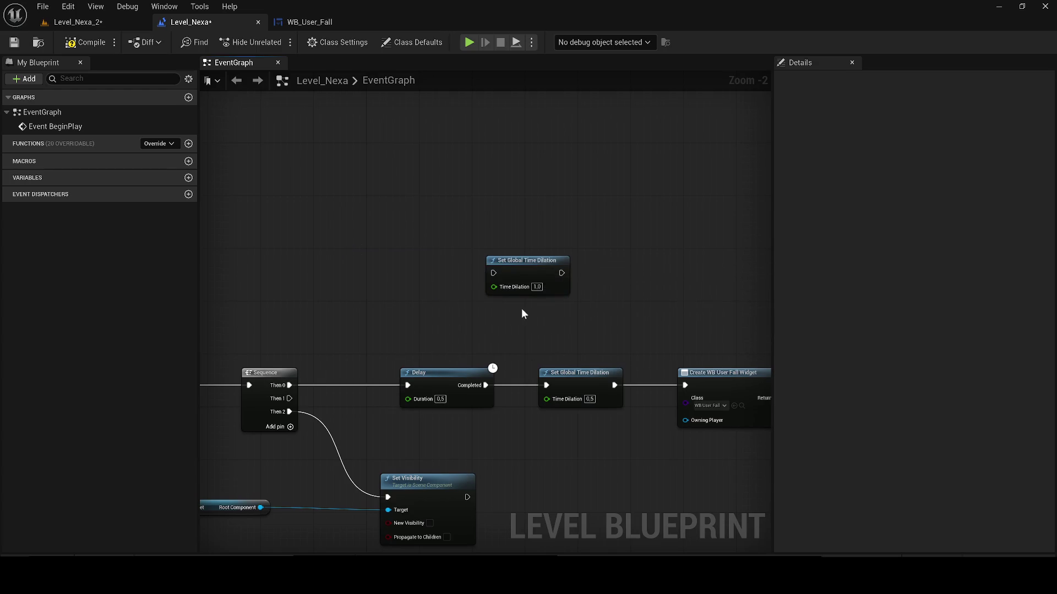
pyautogui.scroll(-1, 519, 314)
pyautogui.moveTo(357, 245)
pyautogui.mouseDown()
pyautogui.moveTo(744, 306)
pyautogui.moveTo(377, 271)
pyautogui.moveTo(457, 308)
pyautogui.mouseUp()
pyautogui.scroll(2, 456, 308)
pyautogui.moveTo(364, 345); pyautogui.dragTo(460, 321)
pyautogui.moveTo(481, 326); pyautogui.dragTo(461, 362)
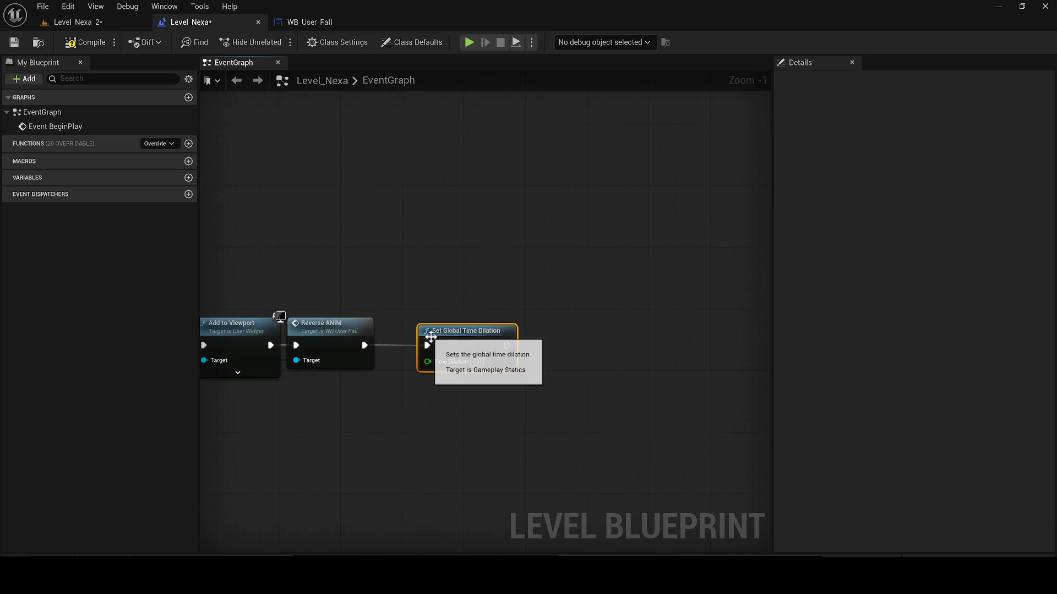
# - Duplicate the time dilation node and add a 0,5-second Delay after the first
pyautogui.hotkey('ctrl', 'c')
pyautogui.hotkey('ctrl', 'v')
pyautogui.write('0,5')
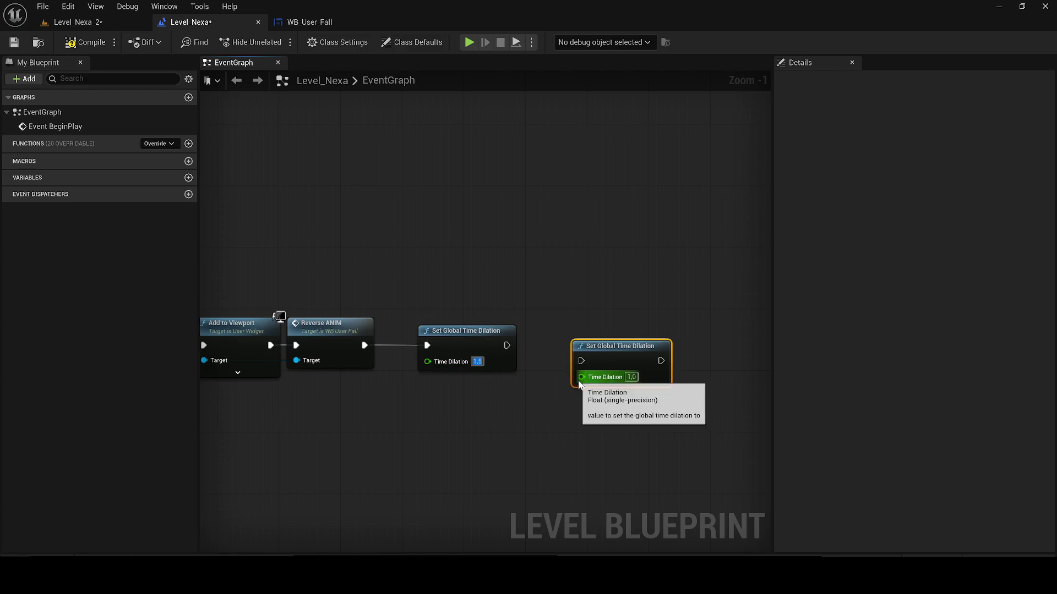
pyautogui.moveTo(635, 369); pyautogui.dragTo(703, 368)
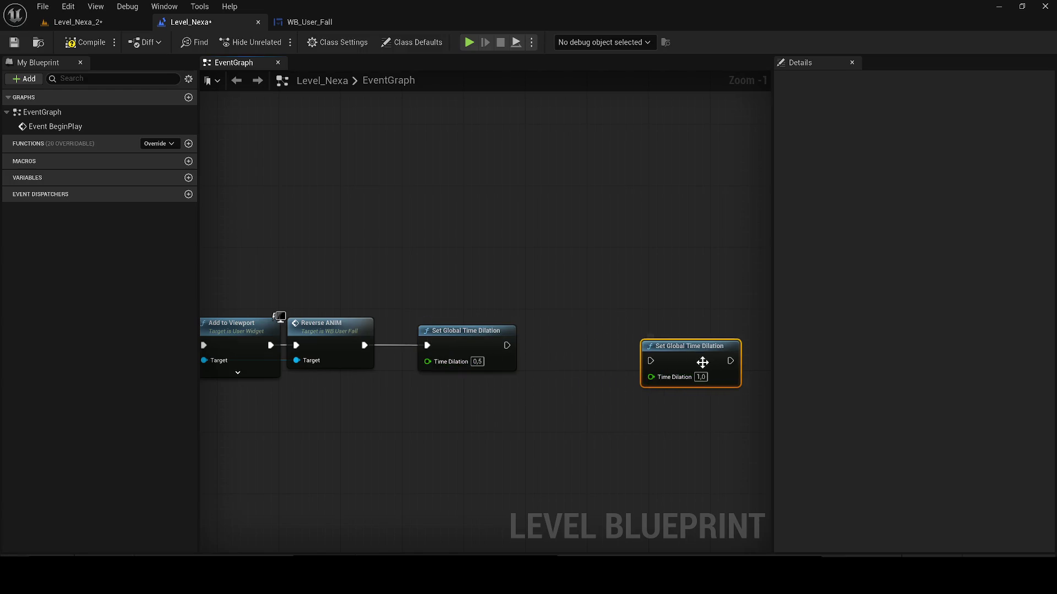
pyautogui.moveTo(546, 350); pyautogui.dragTo(394, 348)
pyautogui.click(423, 351)
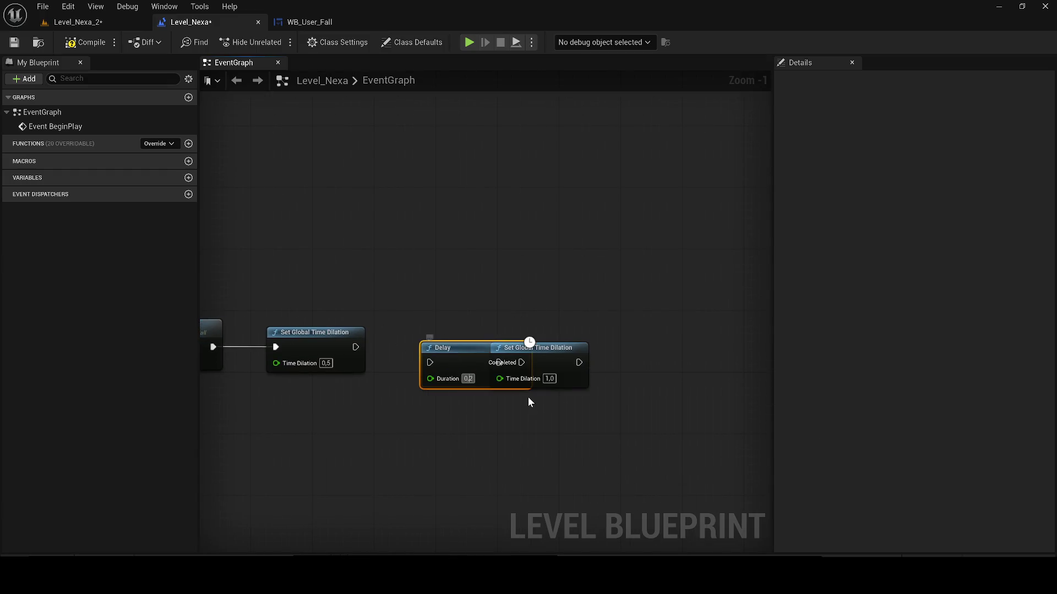
pyautogui.write('5')
# - Wire the Delay into the 1,0 time dilation node, line them up, and save all
pyautogui.moveTo(542, 386); pyautogui.dragTo(604, 377)
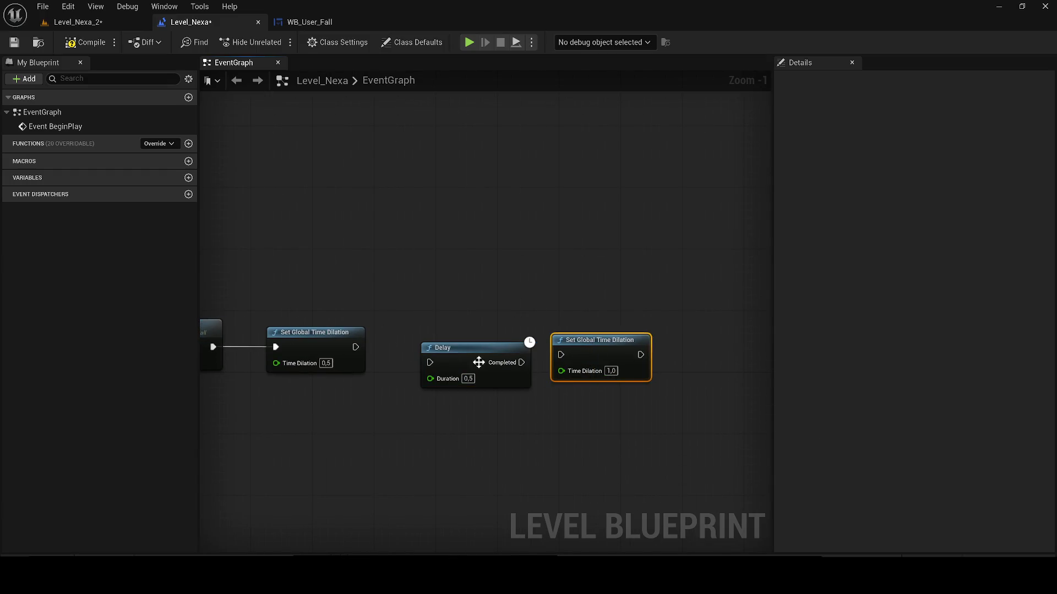
pyautogui.moveTo(464, 363); pyautogui.dragTo(443, 347)
pyautogui.moveTo(514, 353)
pyautogui.mouseDown()
pyautogui.moveTo(569, 355)
pyautogui.moveTo(503, 346)
pyautogui.mouseUp()
pyautogui.moveTo(576, 363); pyautogui.dragTo(551, 340)
pyautogui.click(567, 347)
pyautogui.click(70, 24)
pyautogui.click(14, 42)
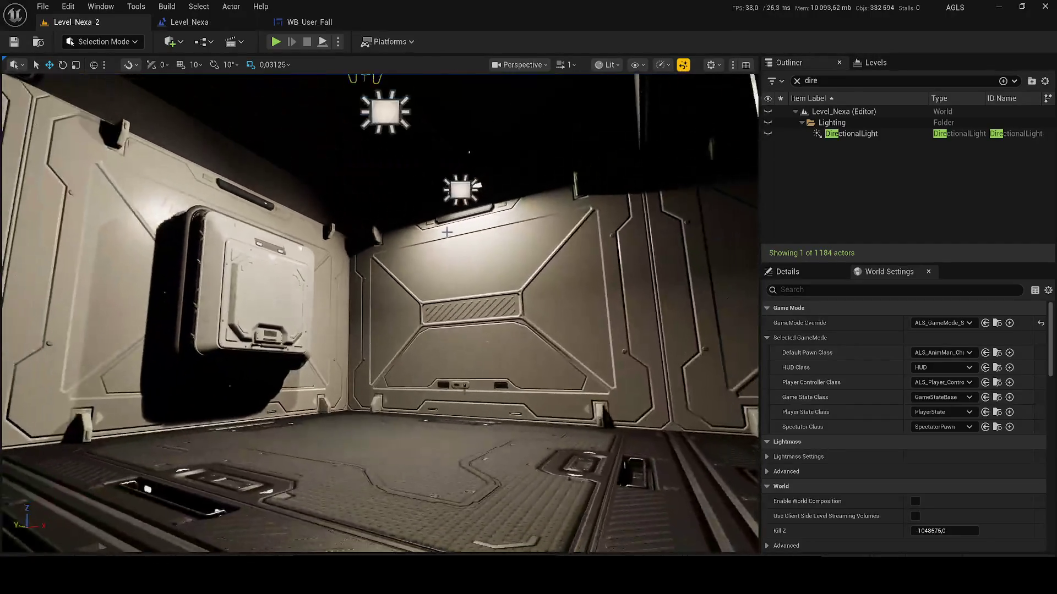
# - Set the rect light's intensity to 10 and delete the extra ceiling light
pyautogui.click(785, 272)
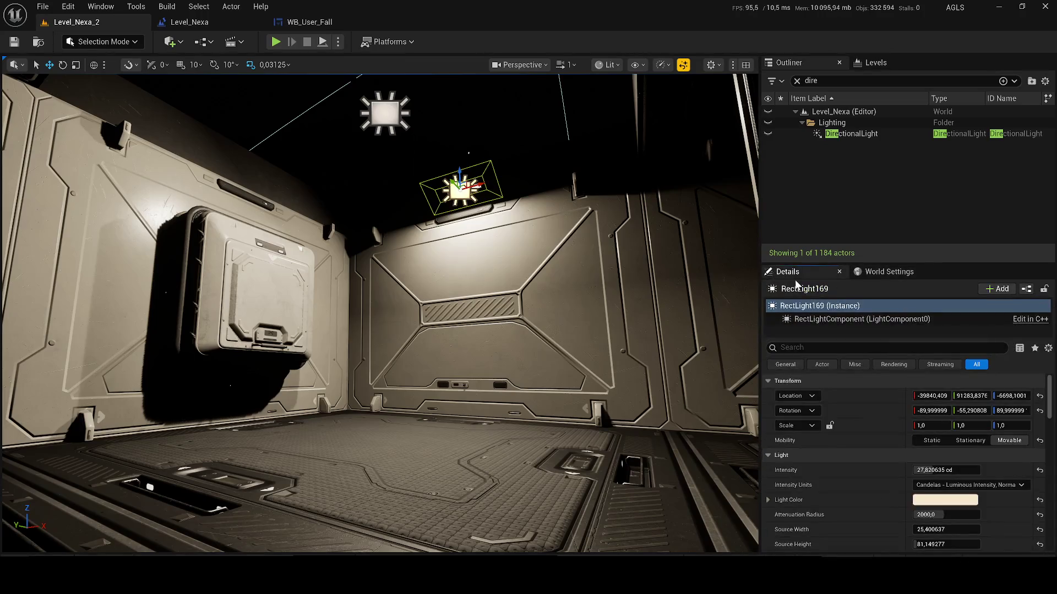
pyautogui.click(946, 470)
pyautogui.write('10')
pyautogui.press('Return')
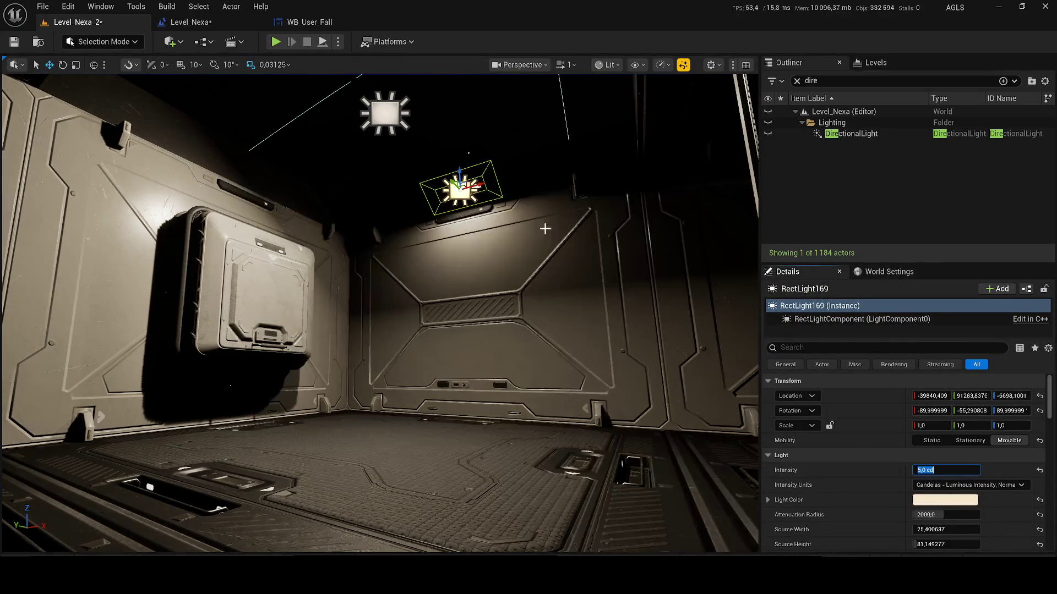
pyautogui.click(385, 112)
pyautogui.press('Delete')
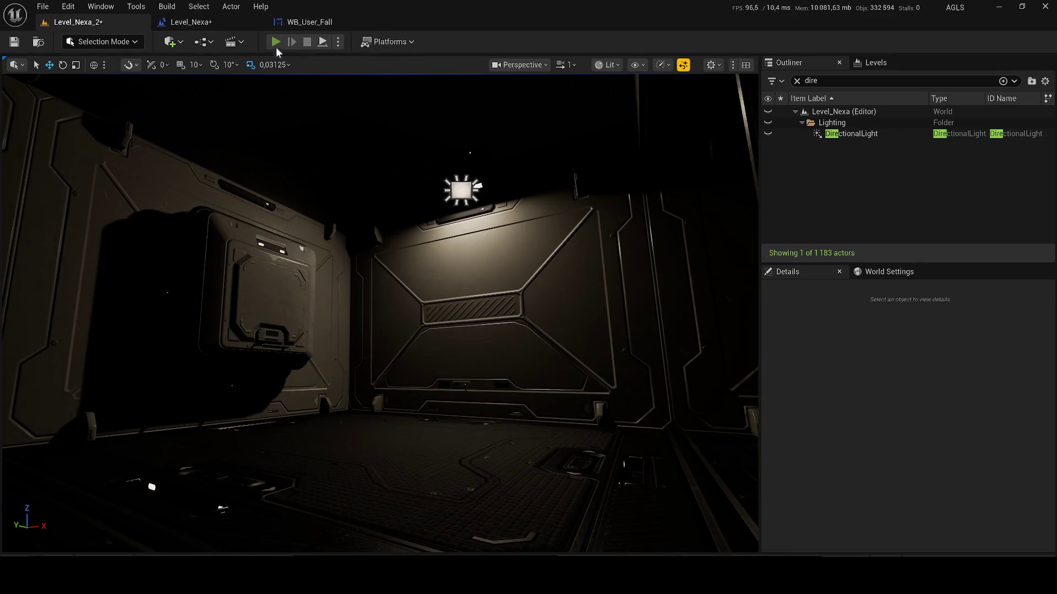
# - Play-test Level_Nexa_2 twice, checking the Level Blueprint in between
pyautogui.hotkey('alt', 'p')
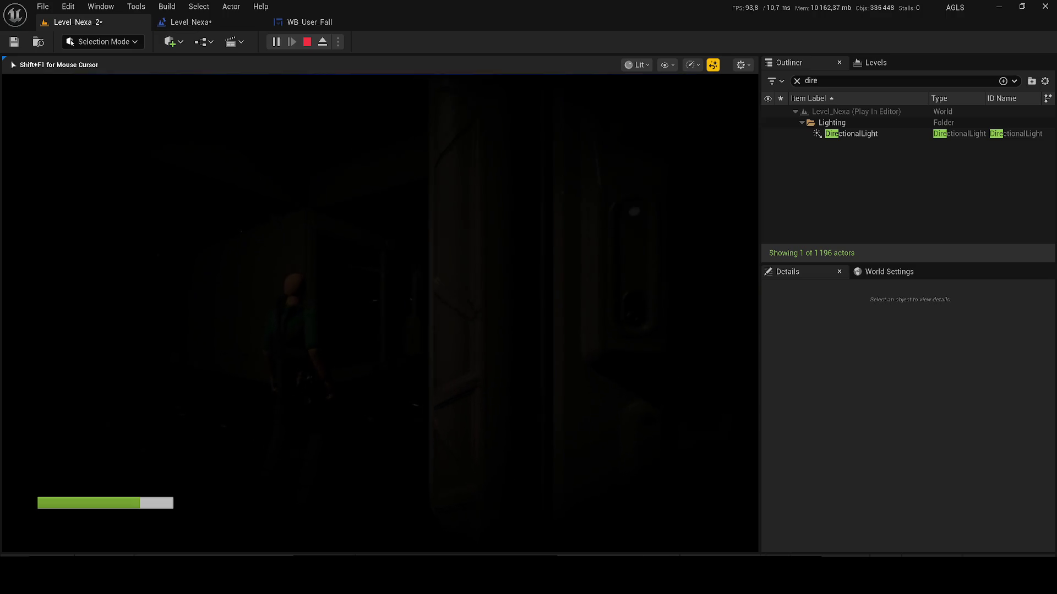
pyautogui.press('Escape')
pyautogui.click(195, 28)
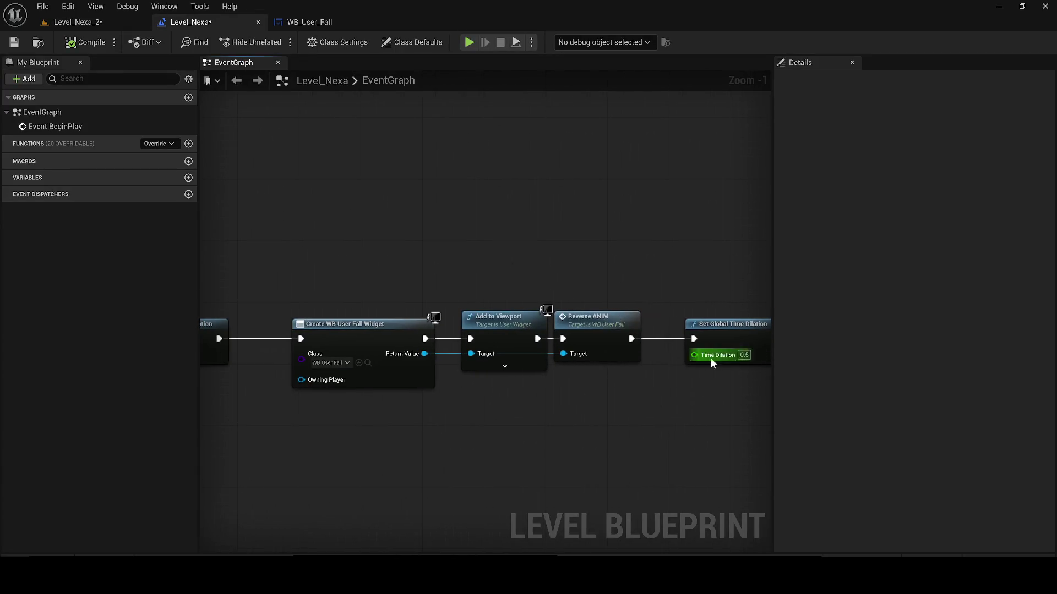
pyautogui.scroll(-3, 472, 299)
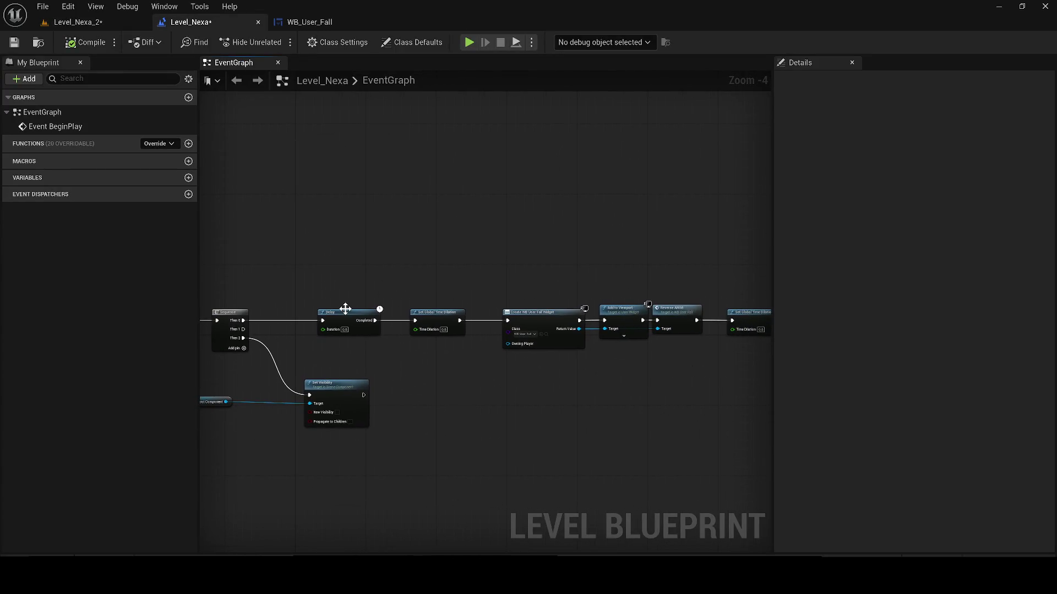
pyautogui.click(77, 22)
pyautogui.click(280, 44)
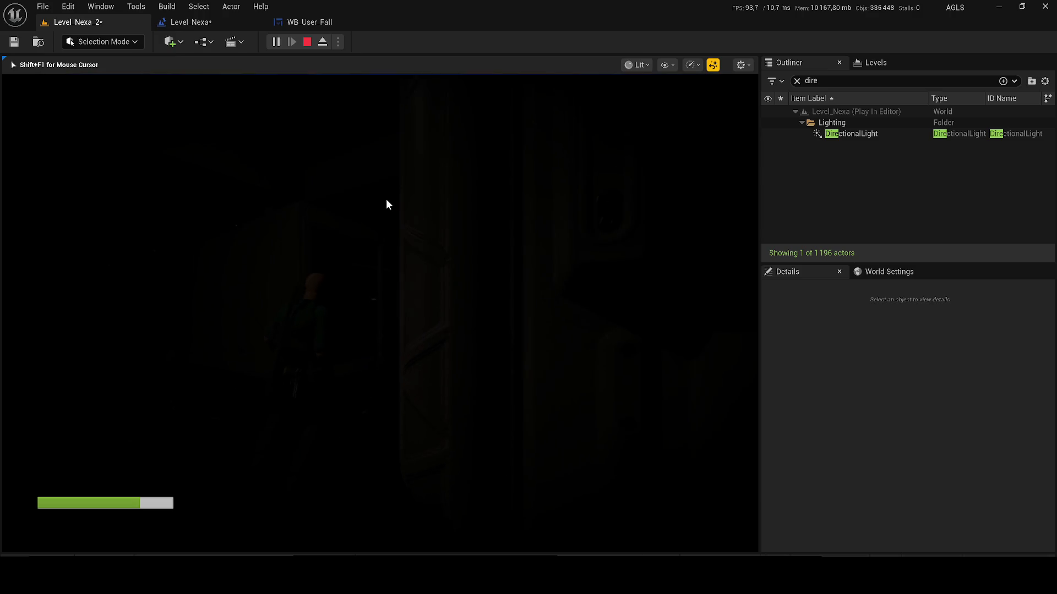
pyautogui.press('Escape')
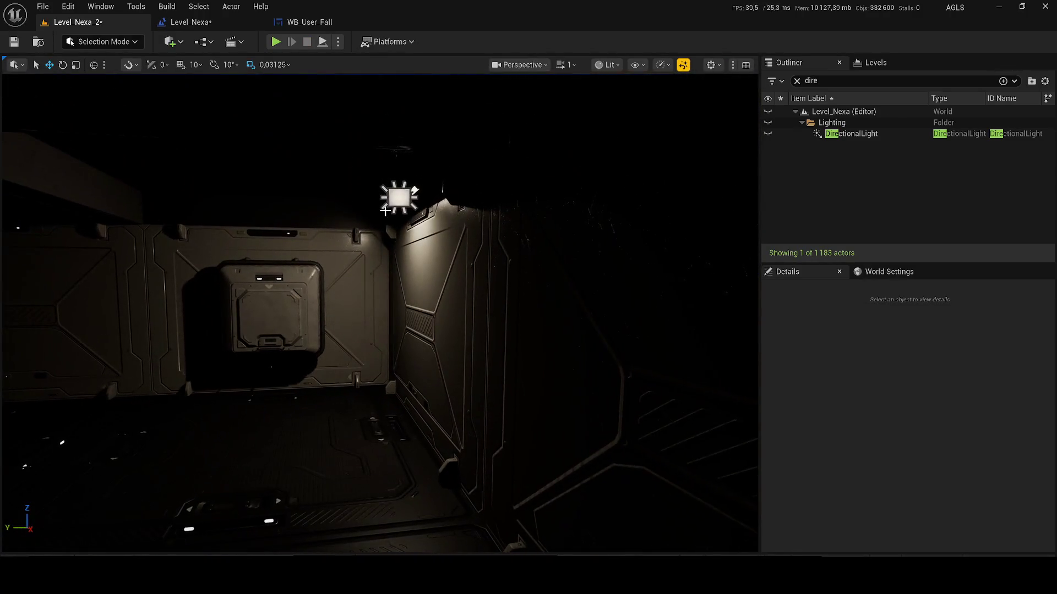
# - Check the ceiling rect light's intensity, then return to the Level Blueprint graph
pyautogui.click(383, 212)
pyautogui.click(935, 470)
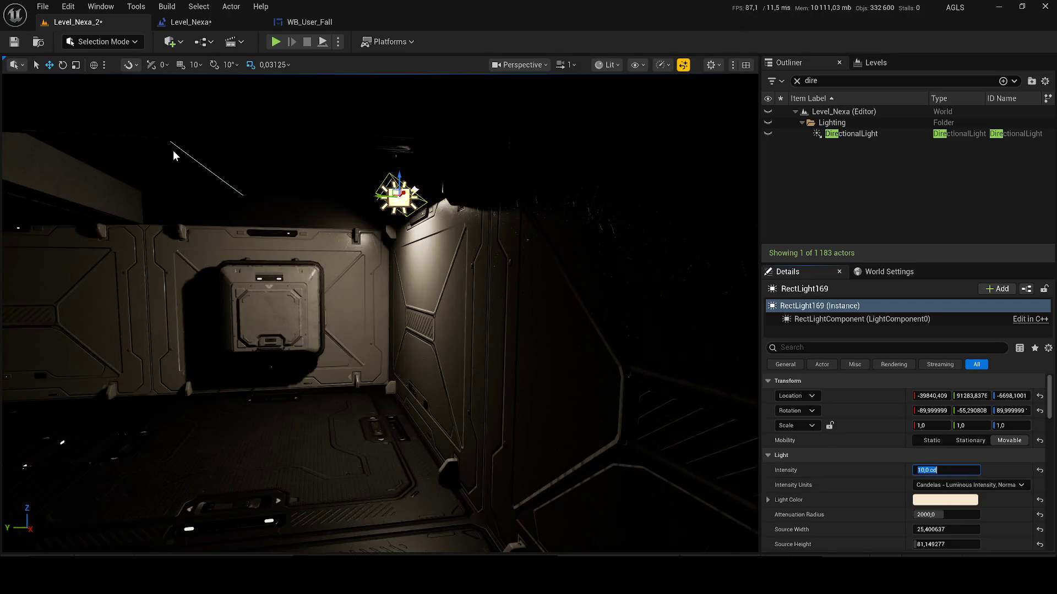
pyautogui.click(190, 22)
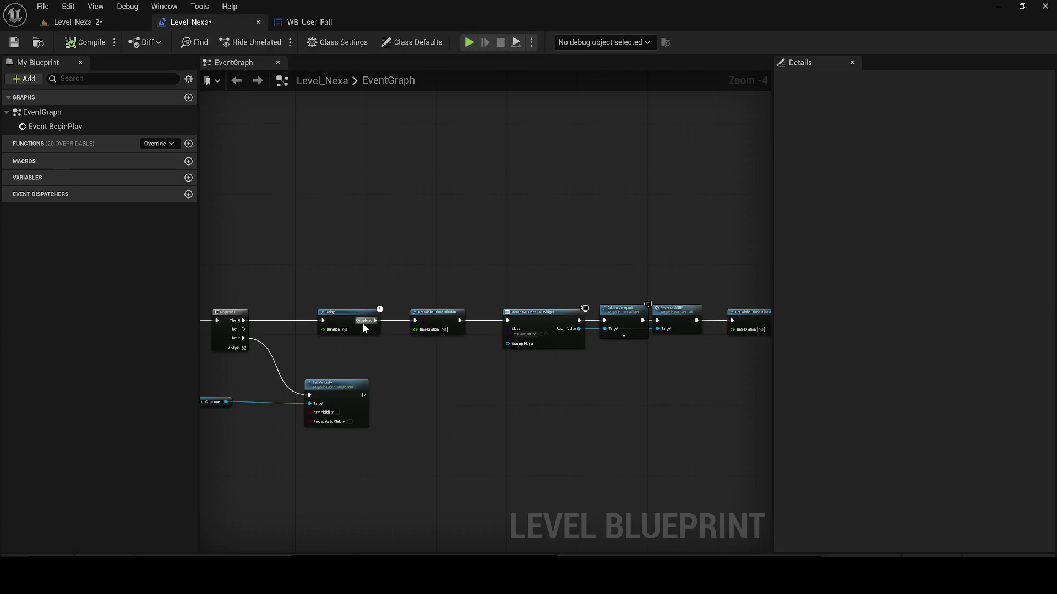
# - Select the Delay and Set Global Time Dilation nodes after Reverse ANIM, then play-test briefly
pyautogui.moveTo(406, 396)
pyautogui.mouseDown()
pyautogui.moveTo(541, 379)
pyautogui.moveTo(458, 378)
pyautogui.mouseUp()
pyautogui.scroll(1, 445, 315)
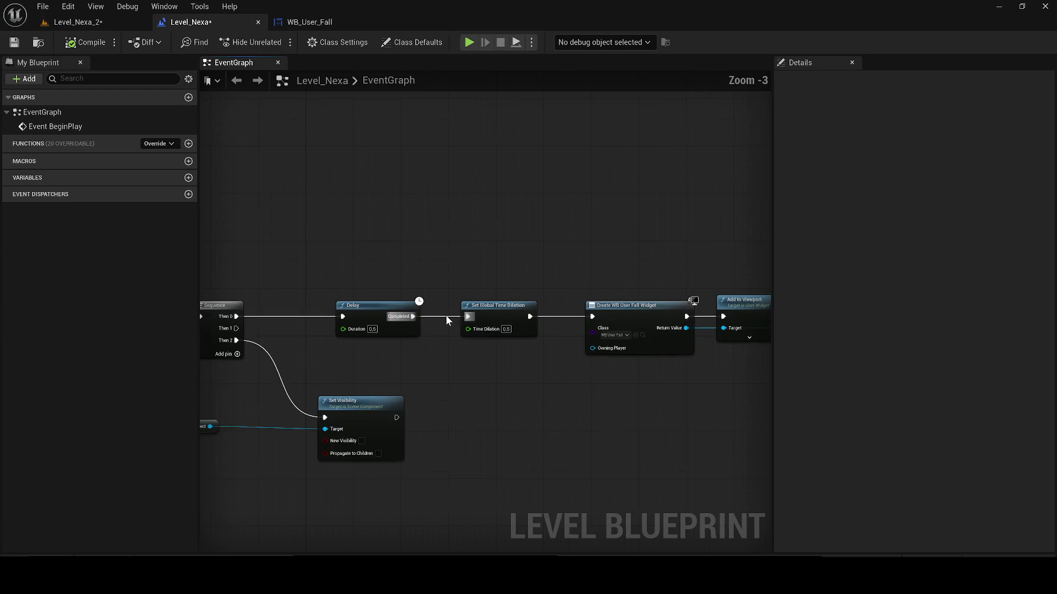
pyautogui.moveTo(503, 342); pyautogui.dragTo(386, 314)
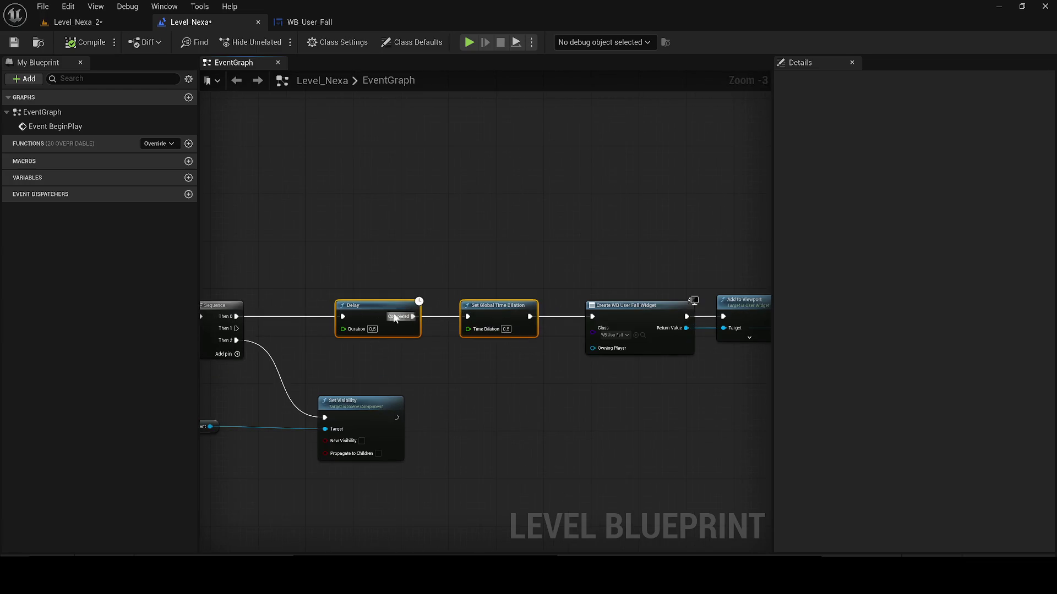
pyautogui.click(77, 22)
pyautogui.hotkey('alt', 'p')
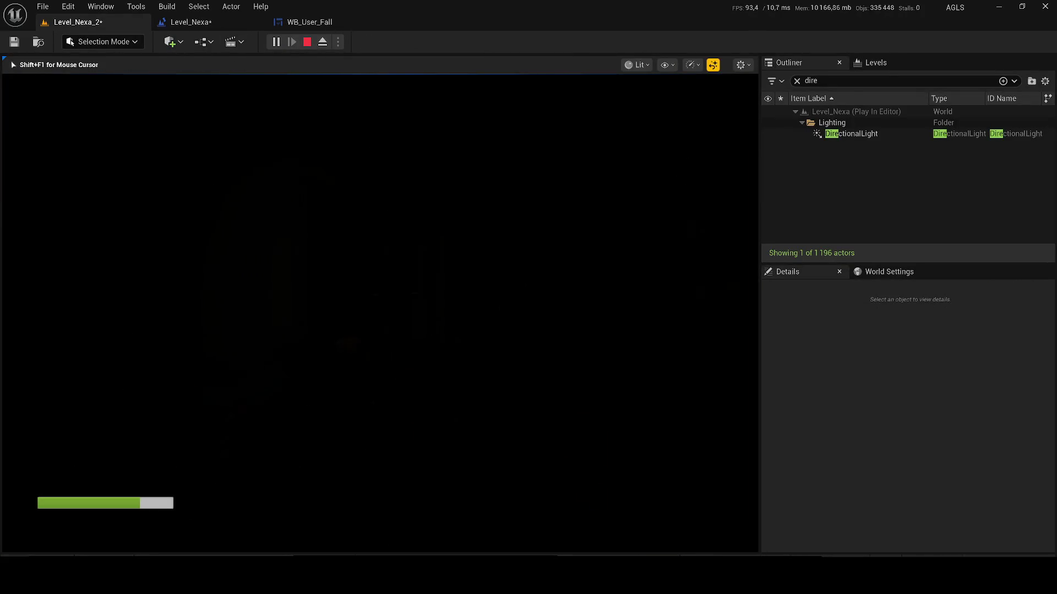
pyautogui.press('Escape')
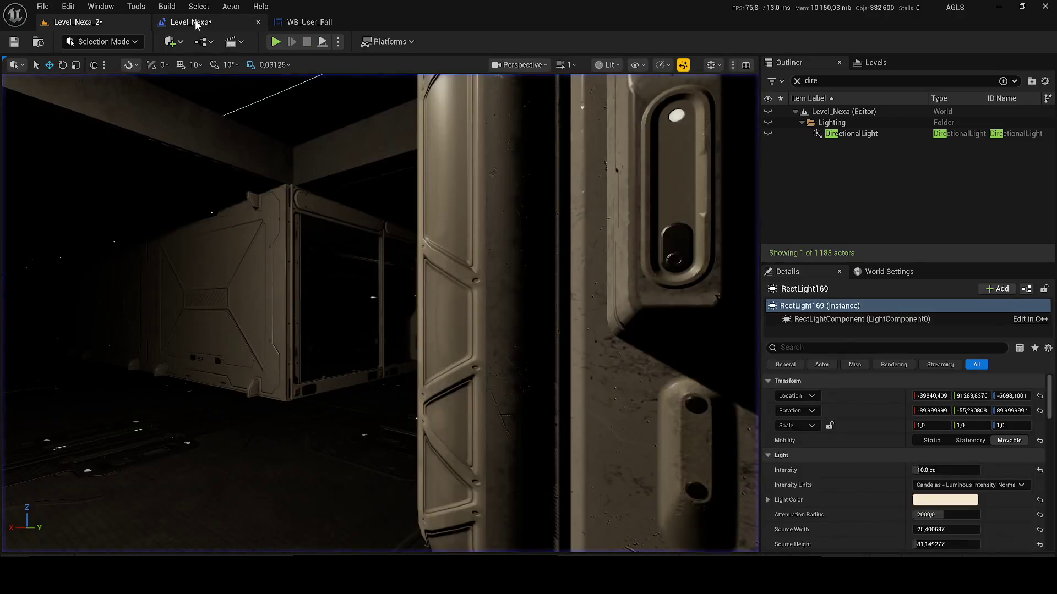
# - Rework the Delay and Set Global Time Dilation 1.0 chain in the Level Blueprint, undoing recent edits
pyautogui.click(187, 22)
pyautogui.click(419, 246)
pyautogui.hotkey('ctrl', 'z')
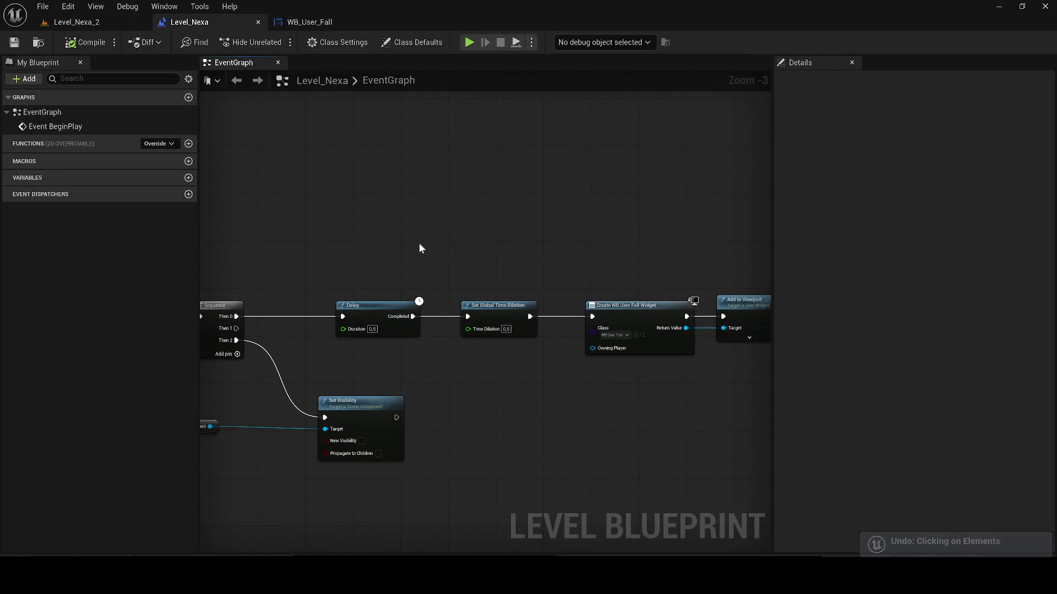
pyautogui.scroll(-3, 419, 246)
pyautogui.moveTo(520, 278); pyautogui.dragTo(524, 281)
pyautogui.scroll(2, 561, 277)
pyautogui.hotkey('ctrl', 'z')
pyautogui.hotkey('ctrl', 'z')
pyautogui.hotkey('ctrl', 'z')
pyautogui.scroll(1, 477, 314)
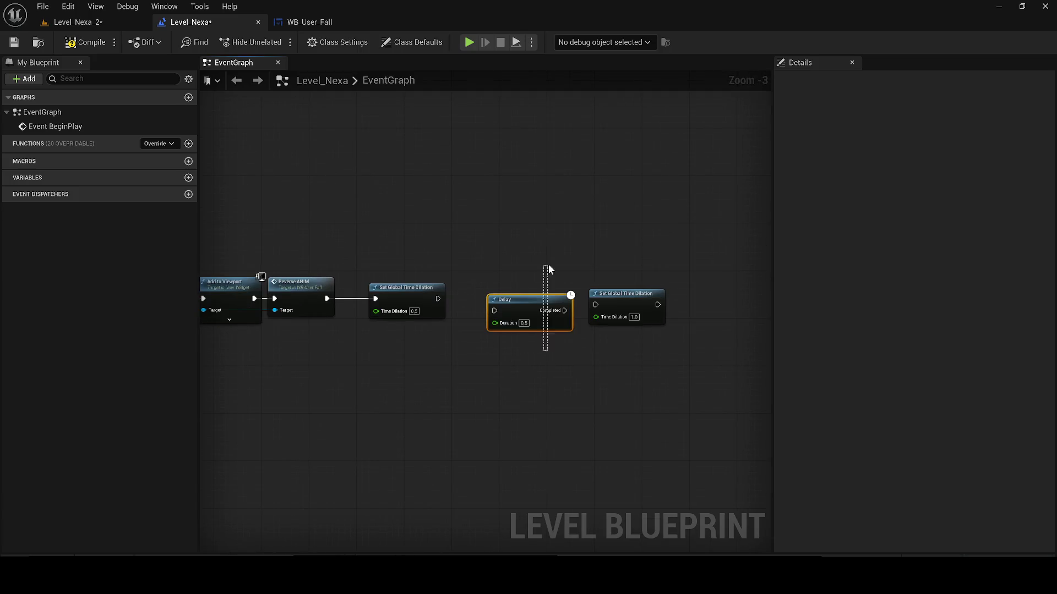
pyautogui.hotkey('ctrl', 'z')
pyautogui.hotkey('ctrl', 'z')
pyautogui.hotkey('ctrl', 'z')
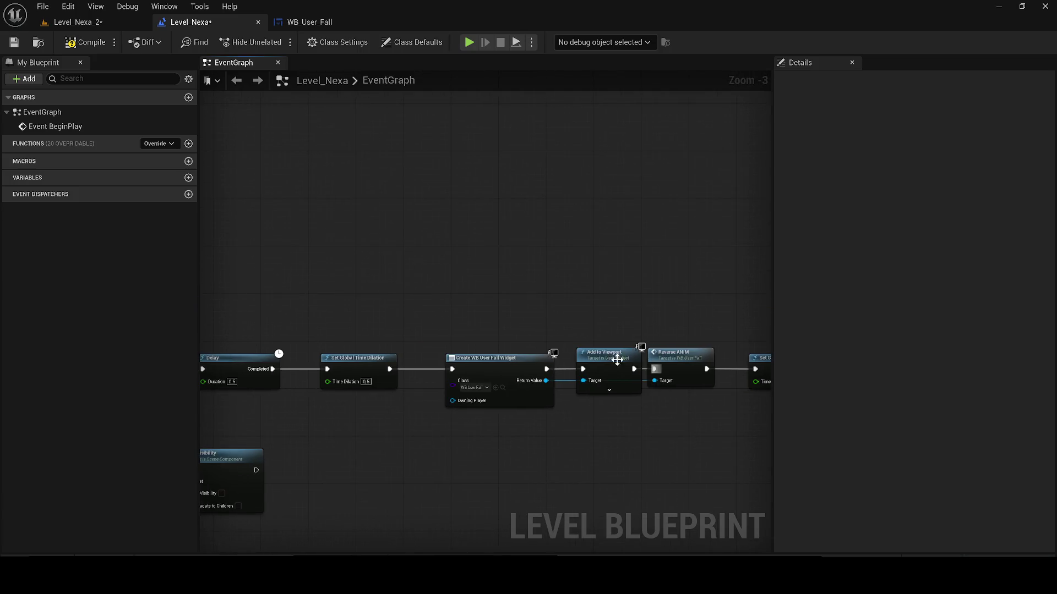
pyautogui.hotkey('ctrl', 'z')
pyautogui.hotkey('ctrl', 'z')
# - Play-test the level with the updated time dilation logic and stop it
pyautogui.click(74, 22)
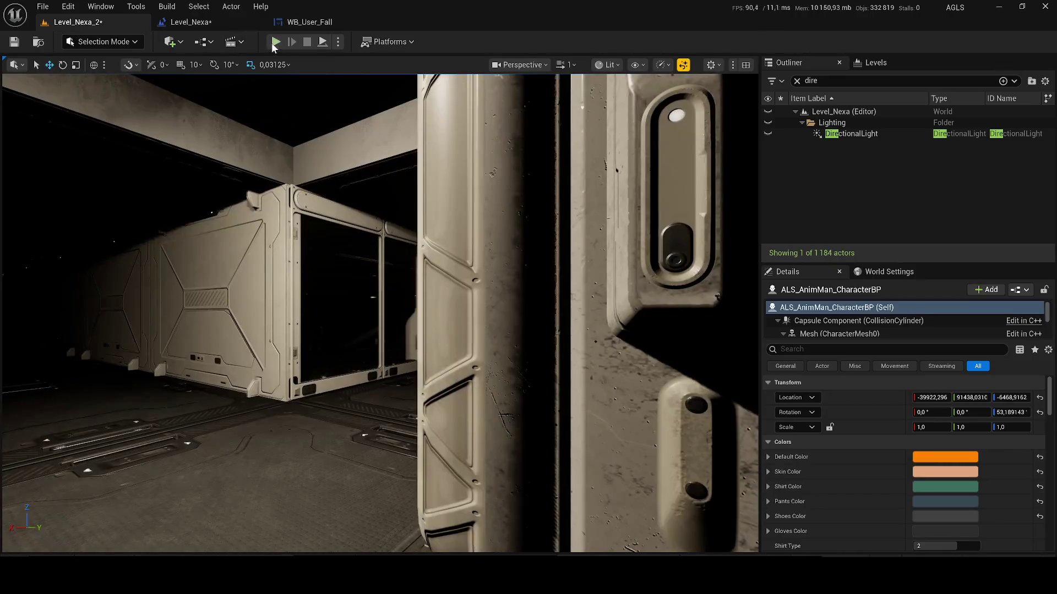
pyautogui.hotkey('alt', 'p')
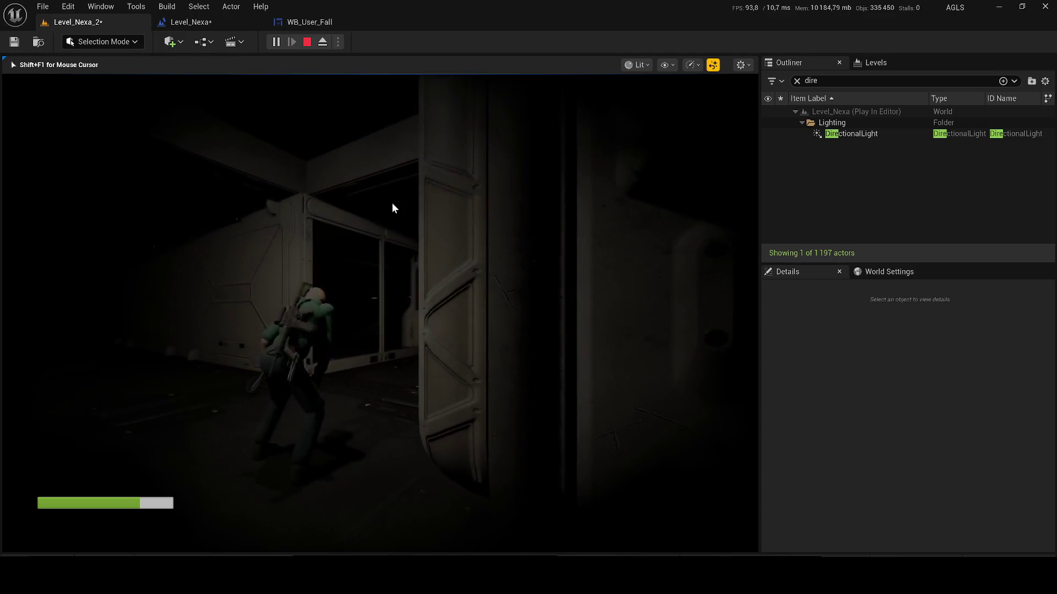
pyautogui.press('Escape')
pyautogui.click(188, 22)
# - Delete a ceiling point light and play-test the darker level again
pyautogui.click(90, 24)
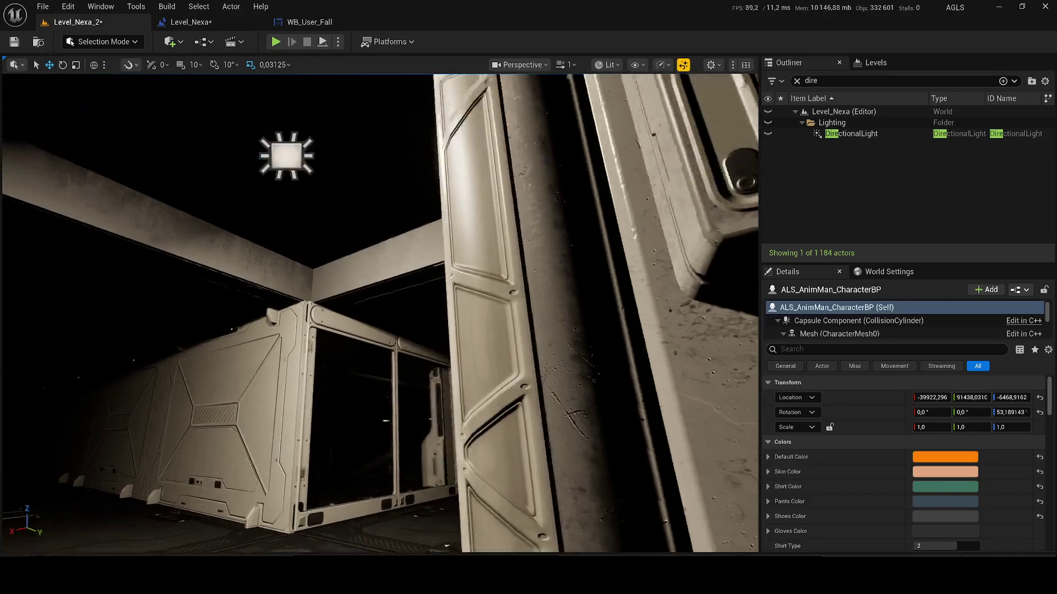
pyautogui.click(498, 231)
pyautogui.press('Delete')
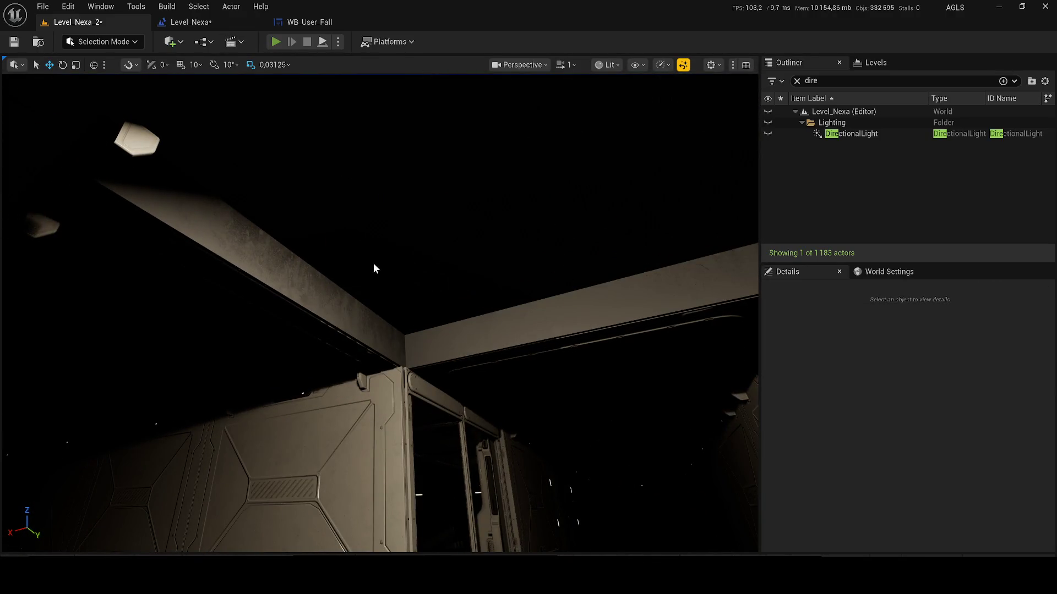
pyautogui.hotkey('alt', 'p')
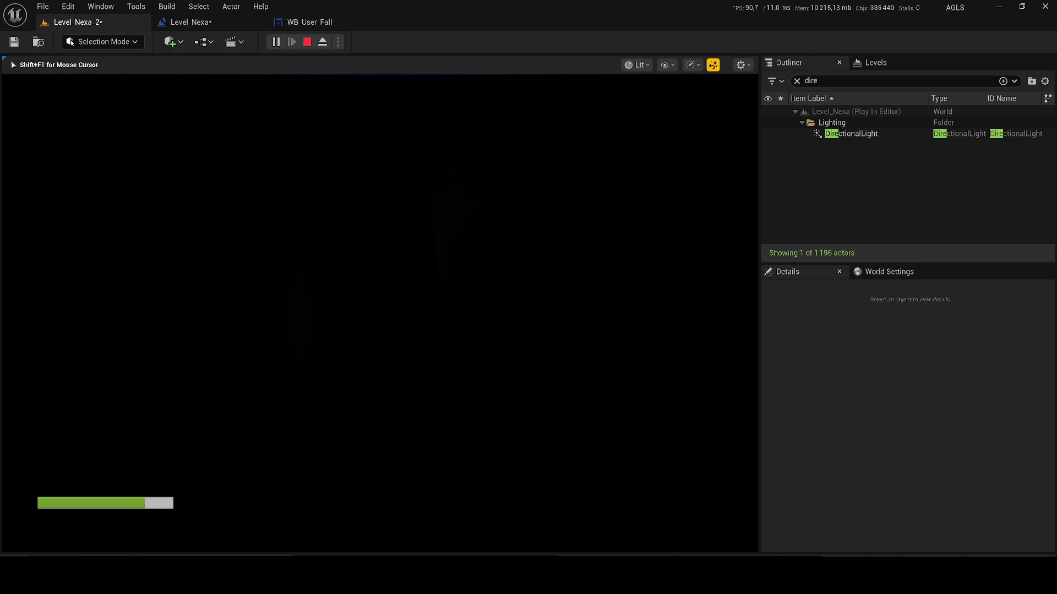
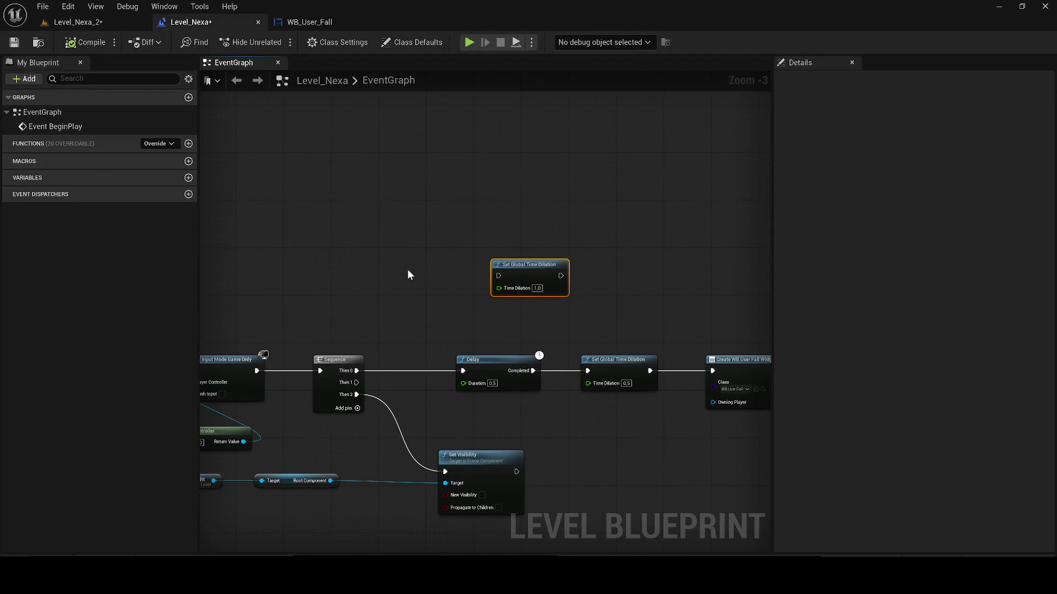
# - Insert a 5-second Delay between Sequence Then 1 and Set Global Time Dilation
pyautogui.hotkey('ctrl', 'v')
pyautogui.press('Return')
pyautogui.moveTo(415, 281); pyautogui.dragTo(357, 383)
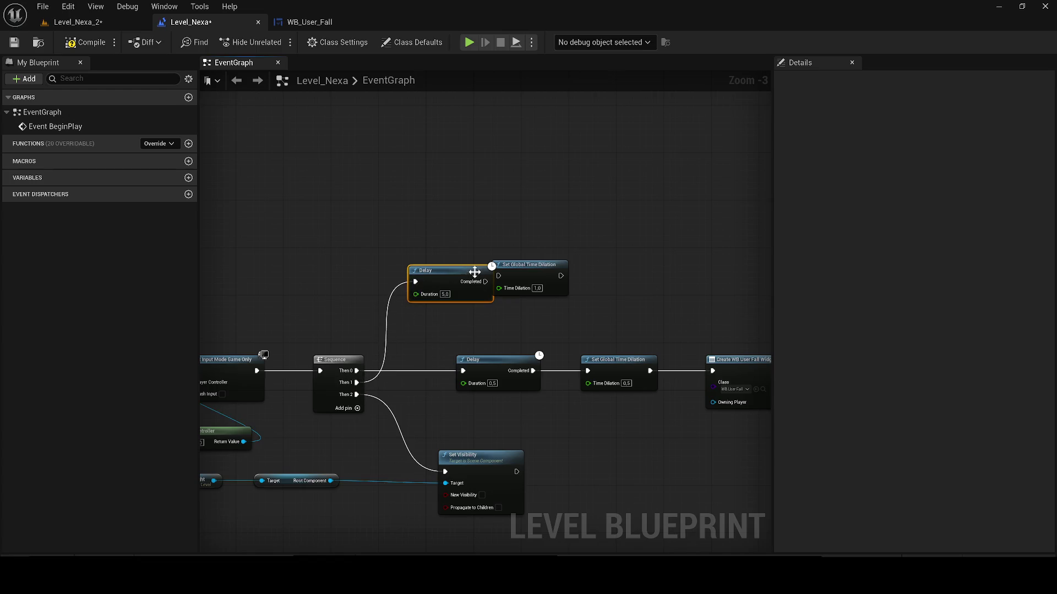
pyautogui.moveTo(491, 281); pyautogui.dragTo(538, 277)
pyautogui.moveTo(627, 297)
pyautogui.mouseDown()
pyautogui.moveTo(515, 305)
pyautogui.moveTo(607, 289)
pyautogui.mouseUp()
# - Chain a duplicated Set Global Time Dilation (1,0) after a 1.0-second Delay, then save
pyautogui.hotkey('ctrl', 'w')
pyautogui.scroll(2, 498, 296)
pyautogui.click(451, 292)
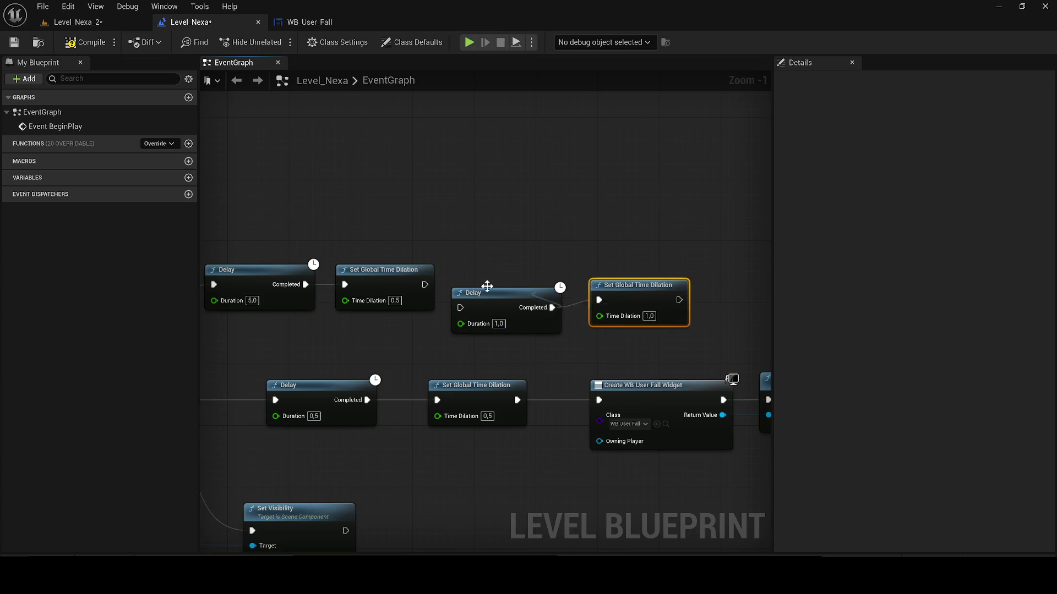
pyautogui.moveTo(425, 285)
pyautogui.mouseDown()
pyautogui.moveTo(461, 314)
pyautogui.moveTo(469, 290)
pyautogui.mouseUp()
pyautogui.moveTo(639, 302); pyautogui.dragTo(647, 286)
pyautogui.click(15, 43)
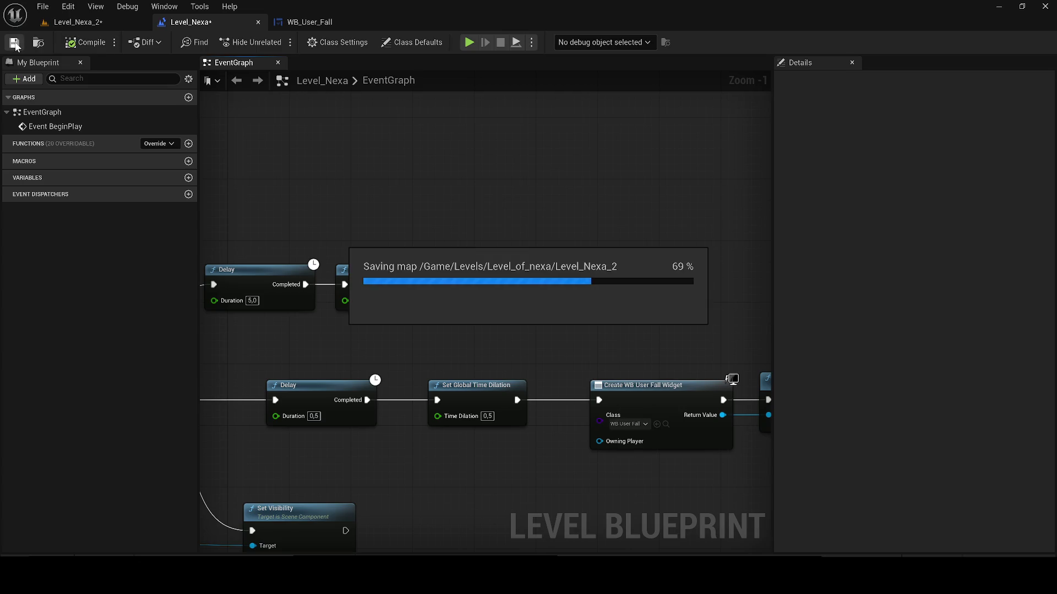
# - Delete the Set Global Time Dilation node after Reverse ANIM and save the blueprint
pyautogui.moveTo(589, 270)
pyautogui.mouseDown()
pyautogui.moveTo(564, 242)
pyautogui.moveTo(200, 214)
pyautogui.mouseUp()
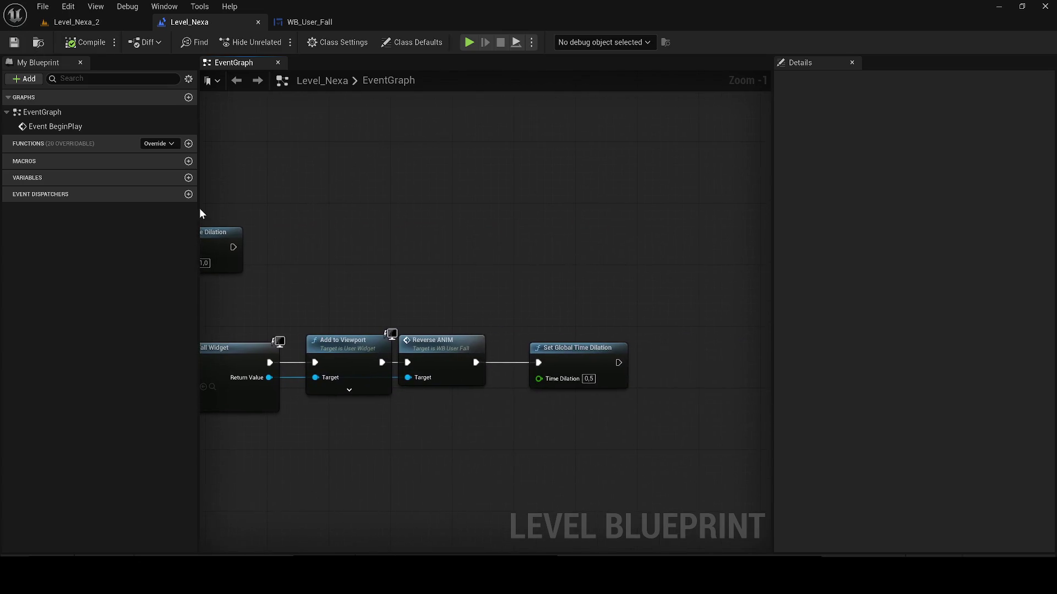
pyautogui.moveTo(574, 419); pyautogui.dragTo(503, 352)
pyautogui.press('Delete')
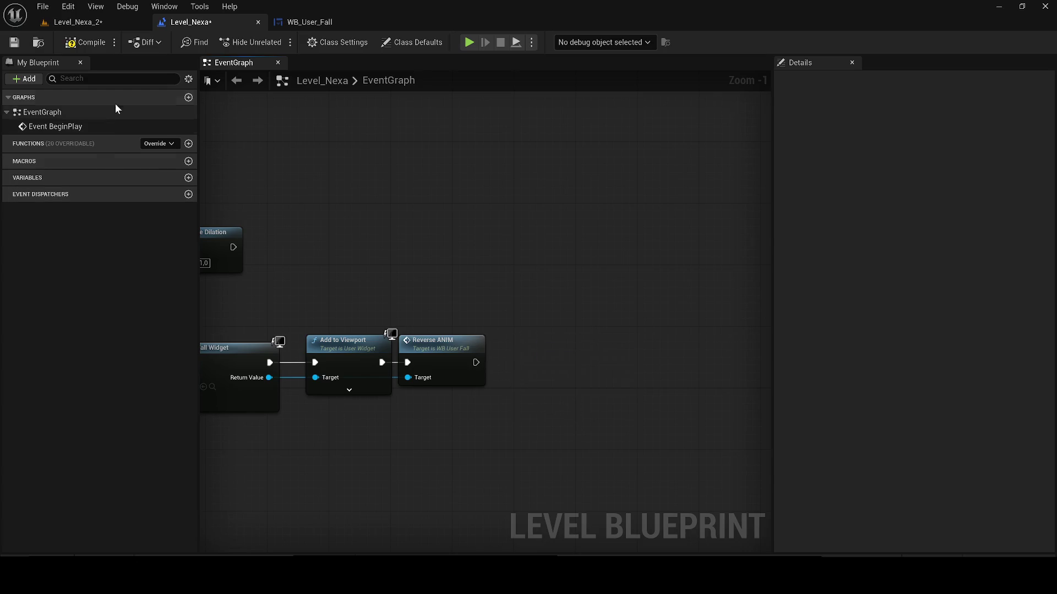
pyautogui.click(14, 42)
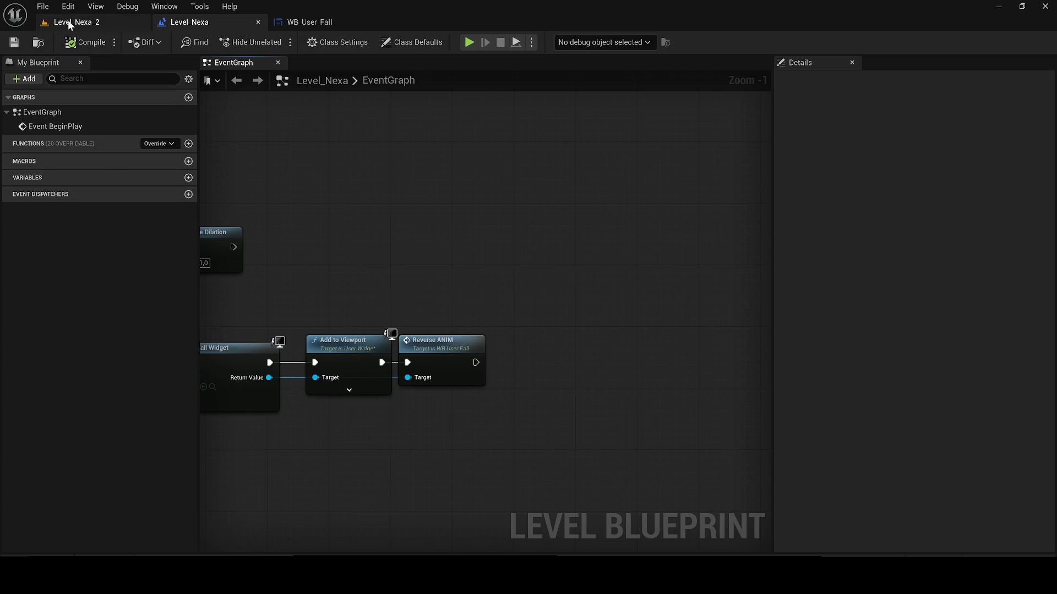
# - Play-test Level_Nexa_2, walking the character toward the dark corridor
pyautogui.click(71, 22)
pyautogui.hotkey('alt', 'p')
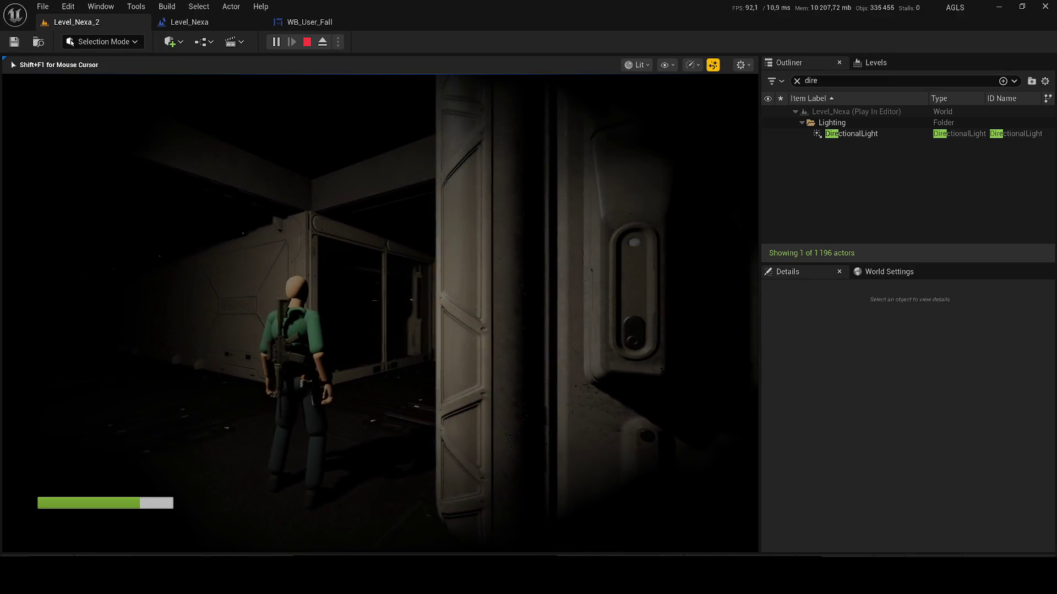
pyautogui.press('w')
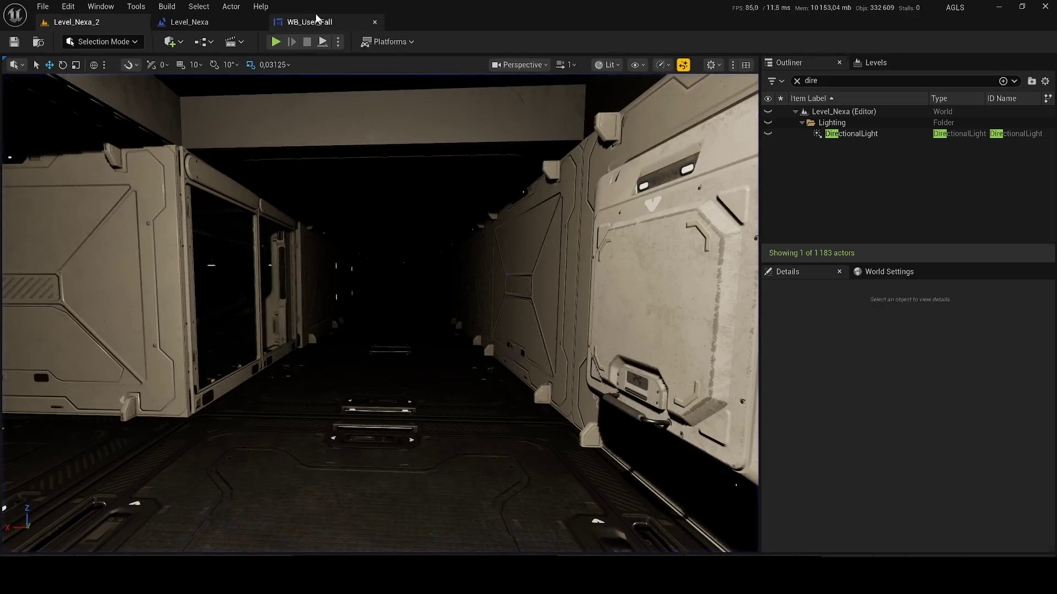
# - In WB_User_Fall, wire Play Animation's exec output into the Delay node
pyautogui.click(306, 22)
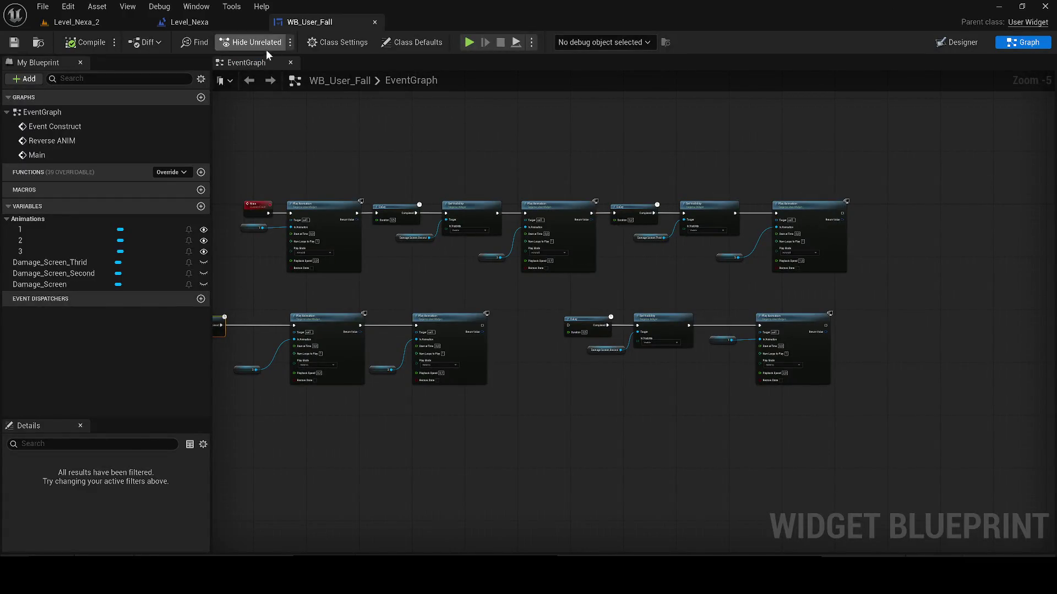
pyautogui.scroll(-2, 404, 200)
pyautogui.scroll(4, 517, 262)
pyautogui.moveTo(473, 254)
pyautogui.mouseDown()
pyautogui.moveTo(582, 266)
pyautogui.moveTo(630, 255)
pyautogui.mouseUp()
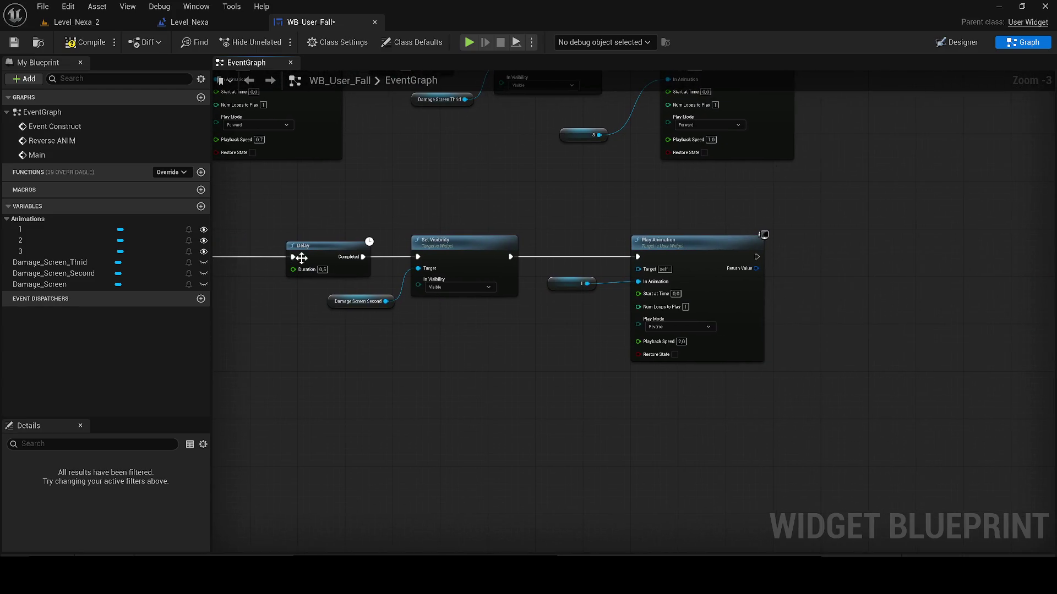
# - Play-test Level_Nexa_2 again down the corridor, stop, and return to the Level_Nexa blueprint
pyautogui.click(80, 22)
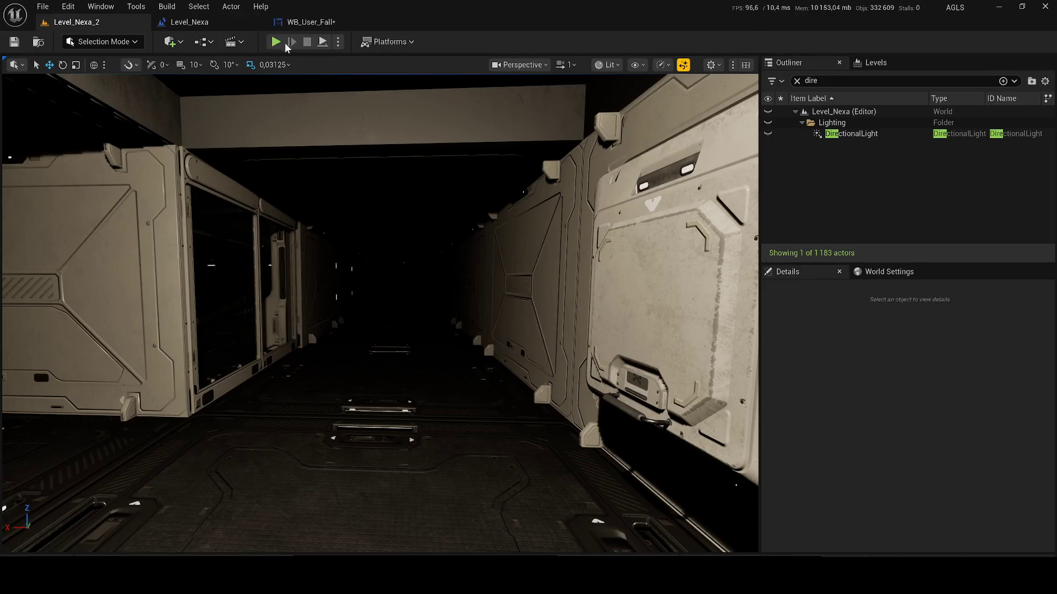
pyautogui.hotkey('alt', 'p')
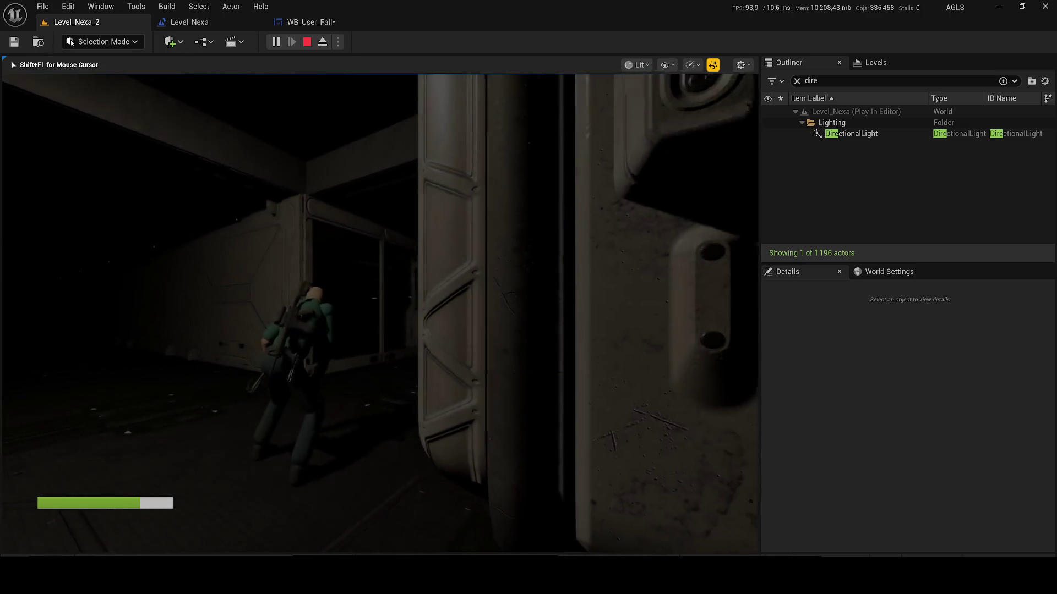
pyautogui.press('w')
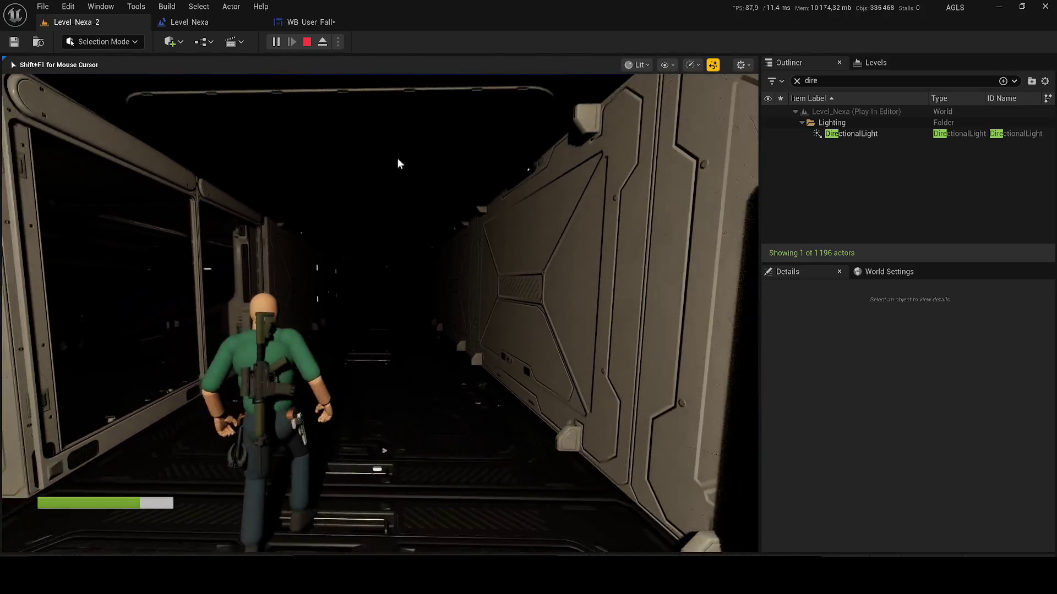
pyautogui.press('Escape')
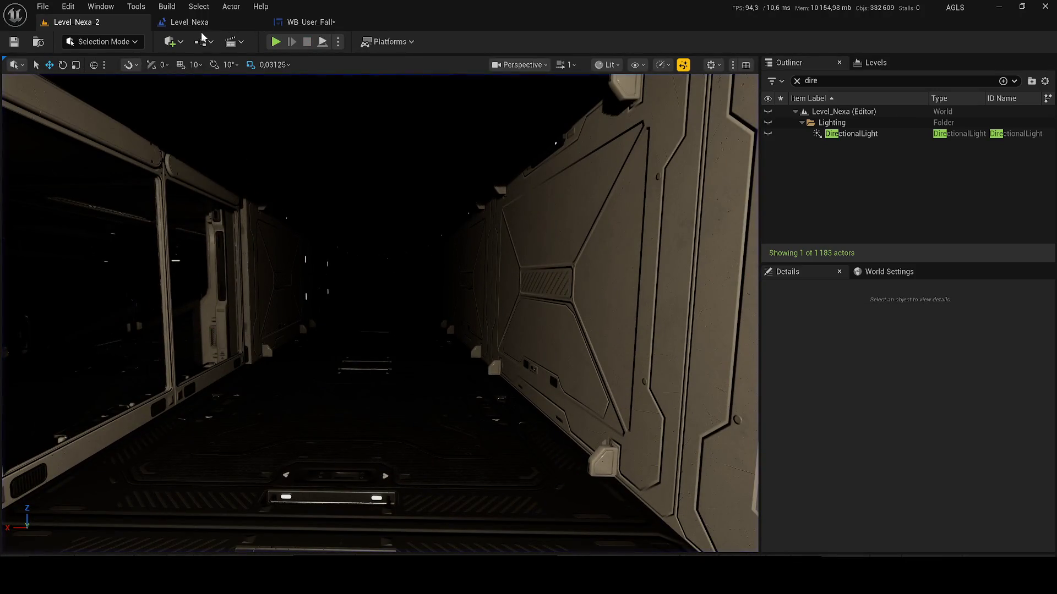
pyautogui.click(202, 24)
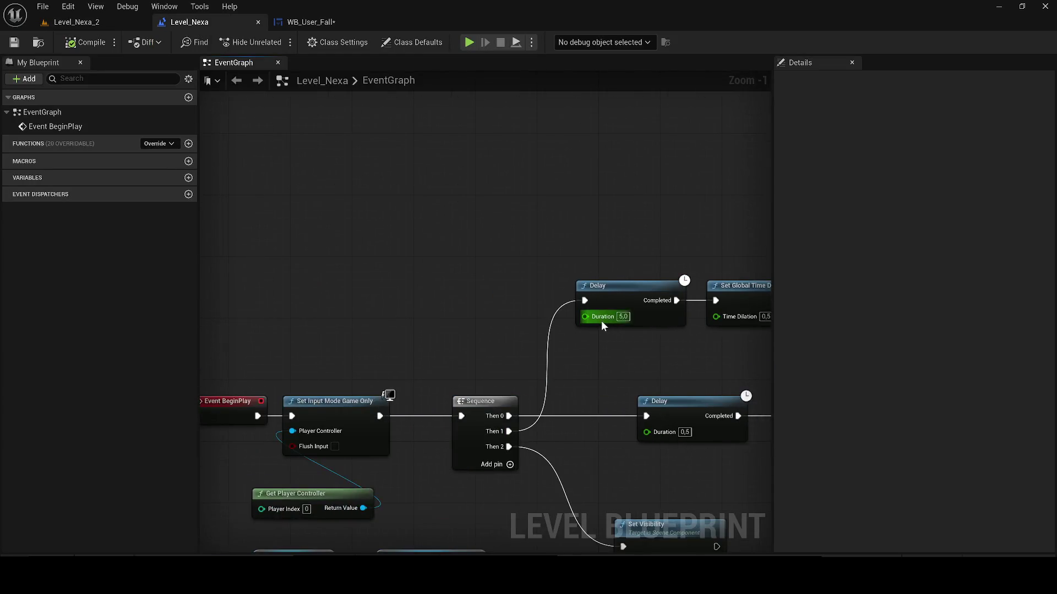
# - Change the first Delay's duration to 1,0 and save the level blueprint
pyautogui.scroll(-1, 290, 286)
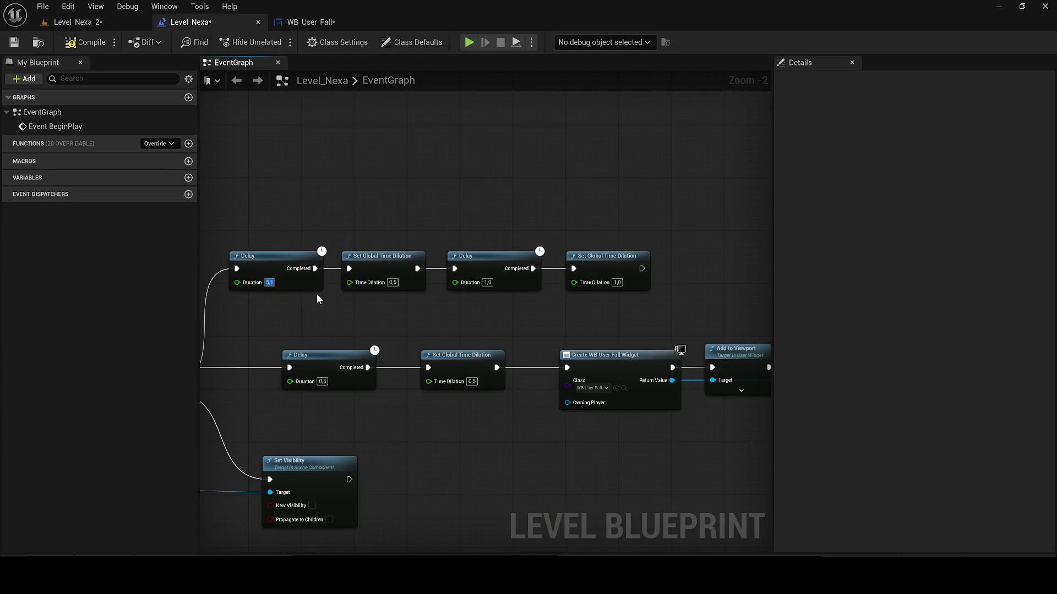
pyautogui.click(70, 48)
pyautogui.click(15, 43)
# - Add a Then 3 output to the BeginPlay Sequence node, then bring up the Content Drawer
pyautogui.moveTo(245, 358); pyautogui.dragTo(760, 289)
pyautogui.click(671, 343)
pyautogui.moveTo(497, 325)
pyautogui.mouseDown()
pyautogui.moveTo(434, 213)
pyautogui.moveTo(344, 156)
pyautogui.mouseUp()
pyautogui.click(271, 211)
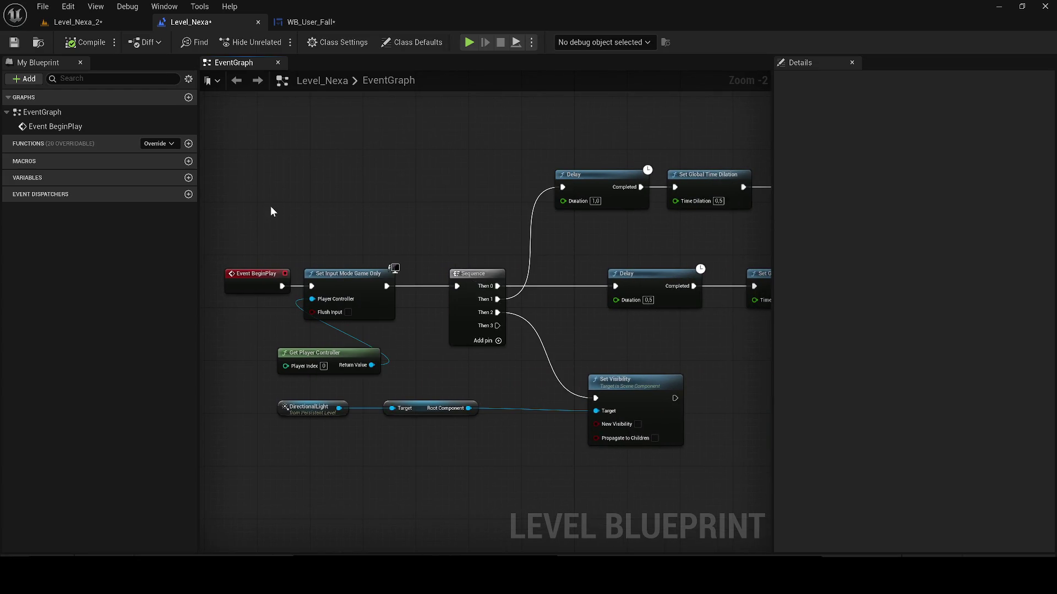
pyautogui.hotkey('ctrl', 'space')
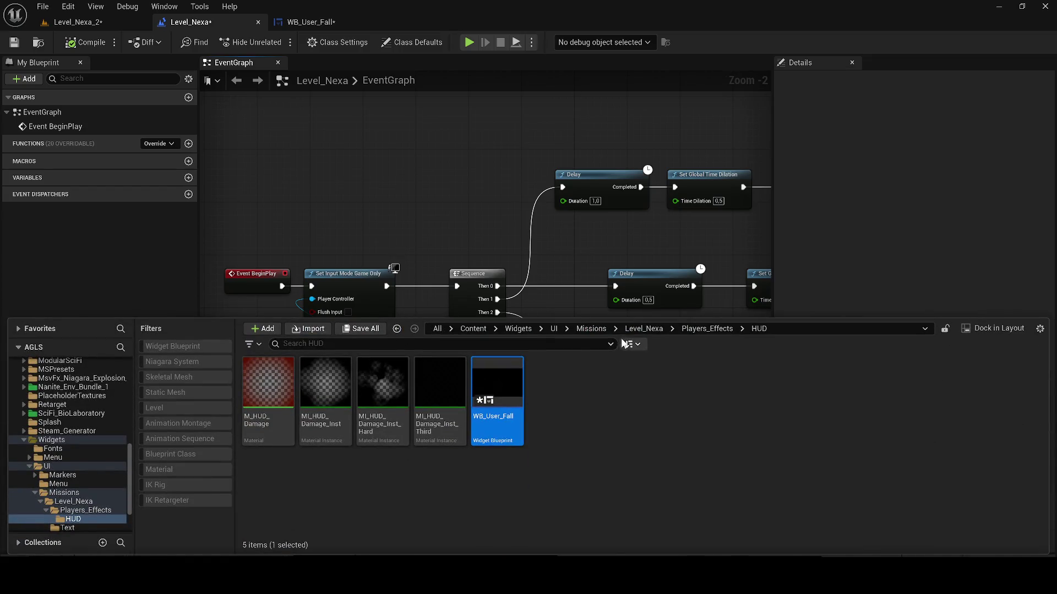
# - Filter the Content Drawer to Widget Blueprints and browse the UI, Menu and Widgets folders
pyautogui.click(555, 328)
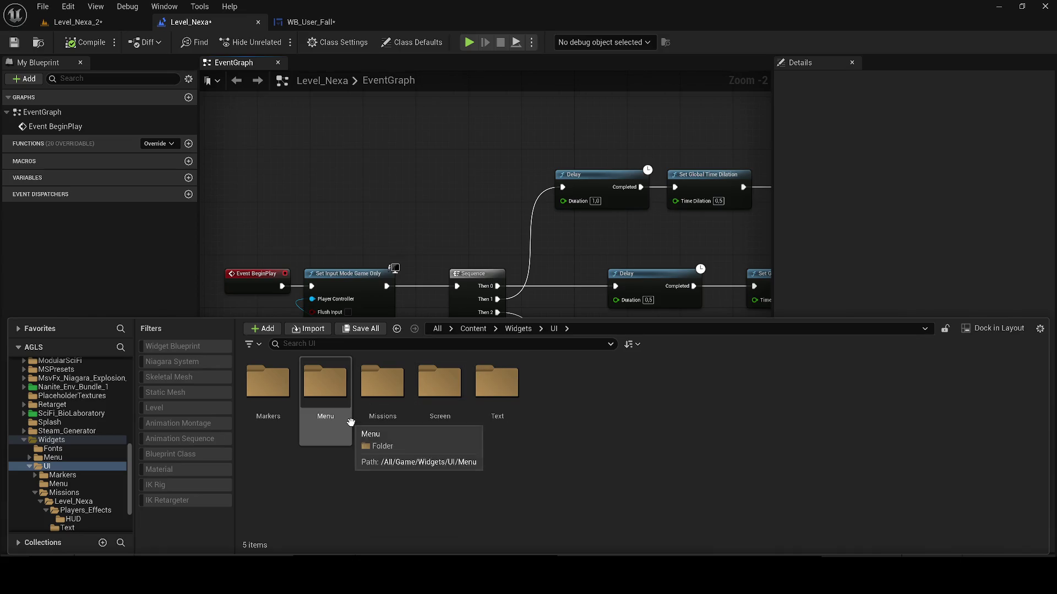
pyautogui.doubleClick(322, 397)
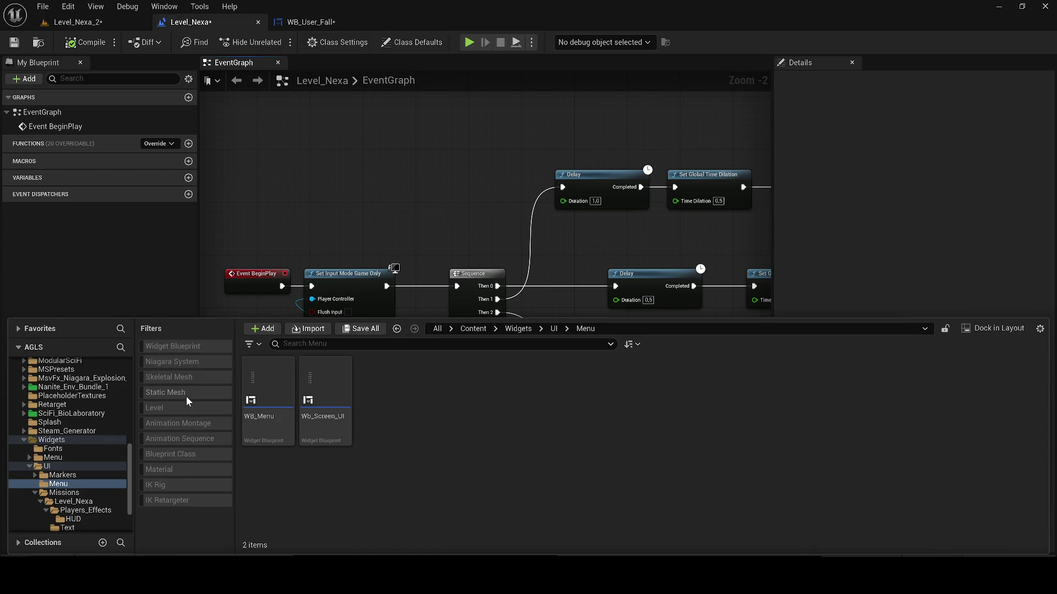
pyautogui.click(166, 345)
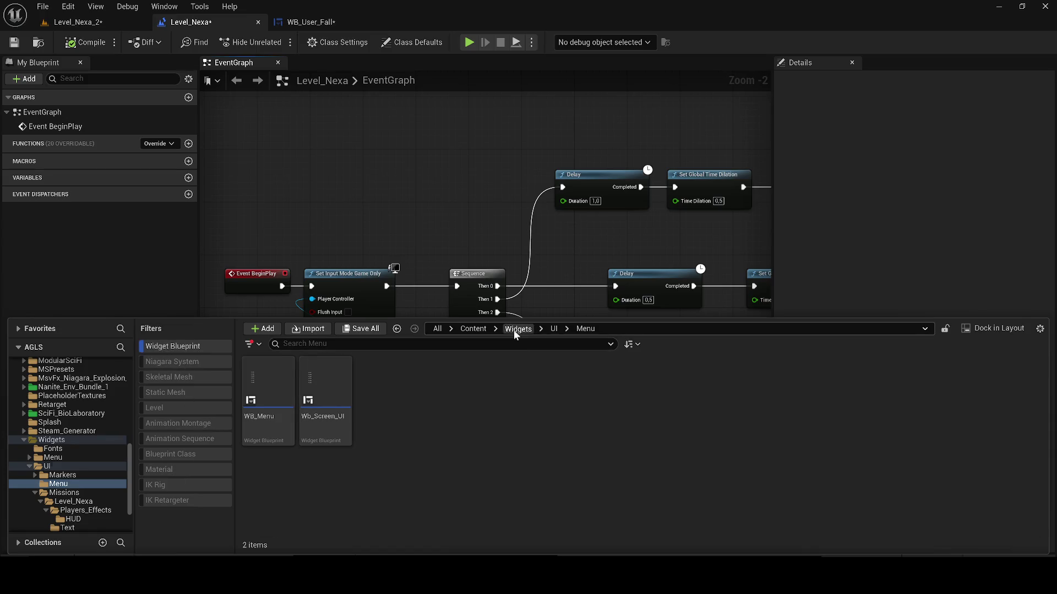
pyautogui.click(516, 329)
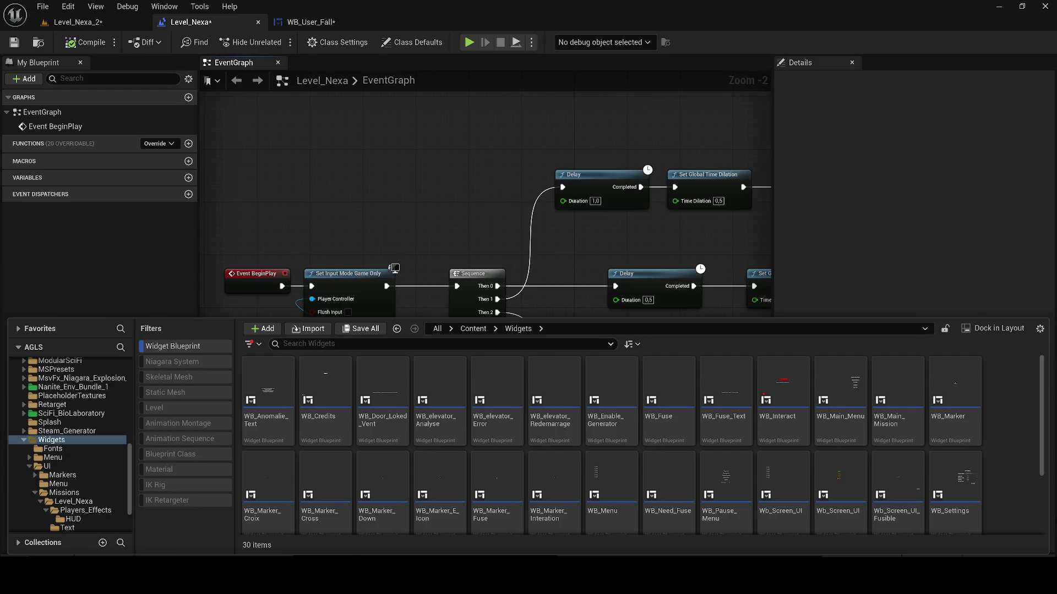
pyautogui.scroll(-2, 611, 468)
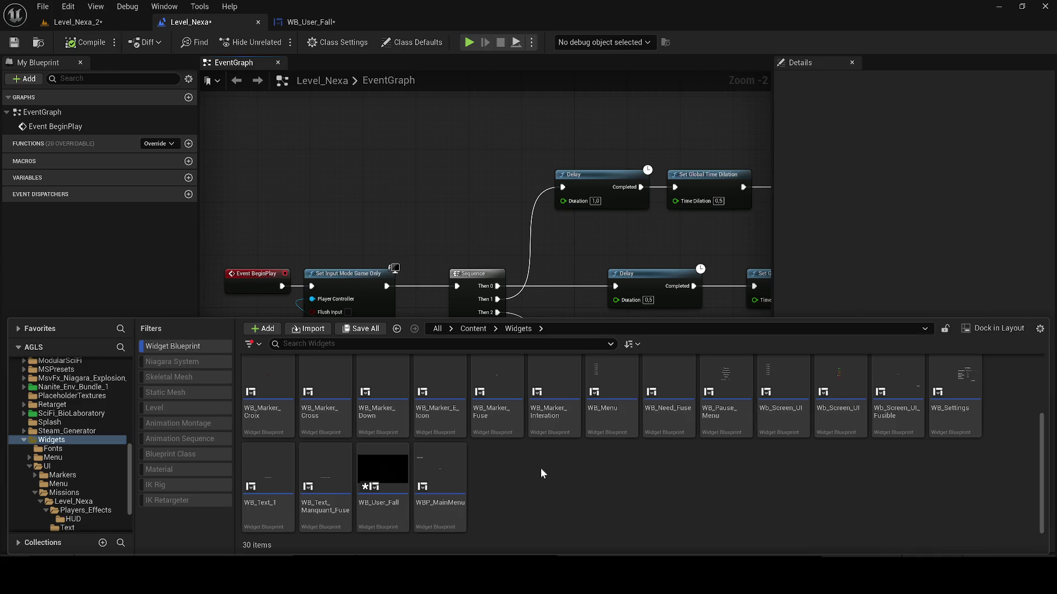
pyautogui.scroll(2, 543, 471)
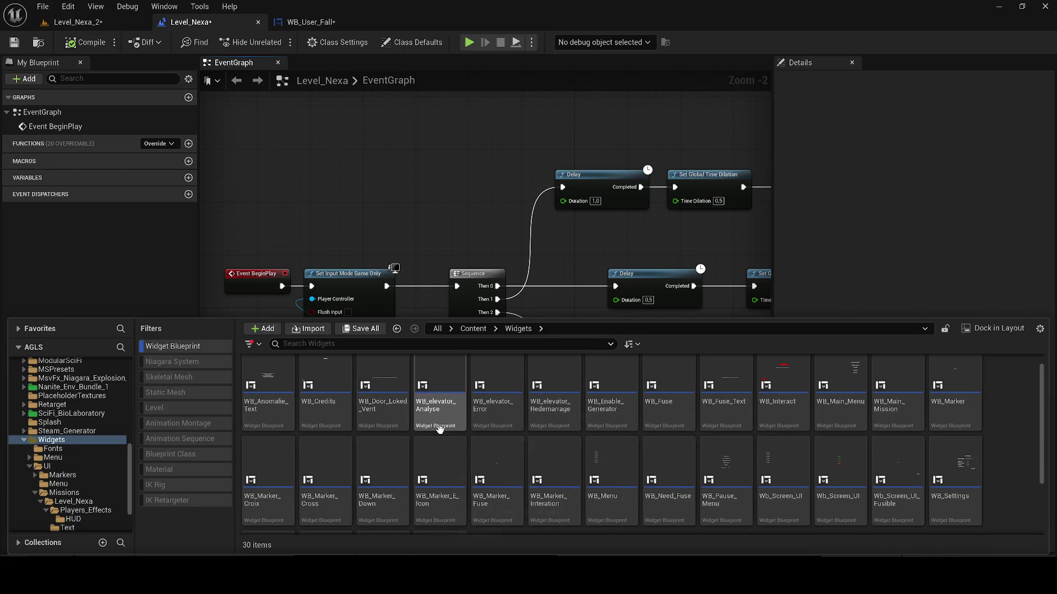
pyautogui.scroll(1, 451, 449)
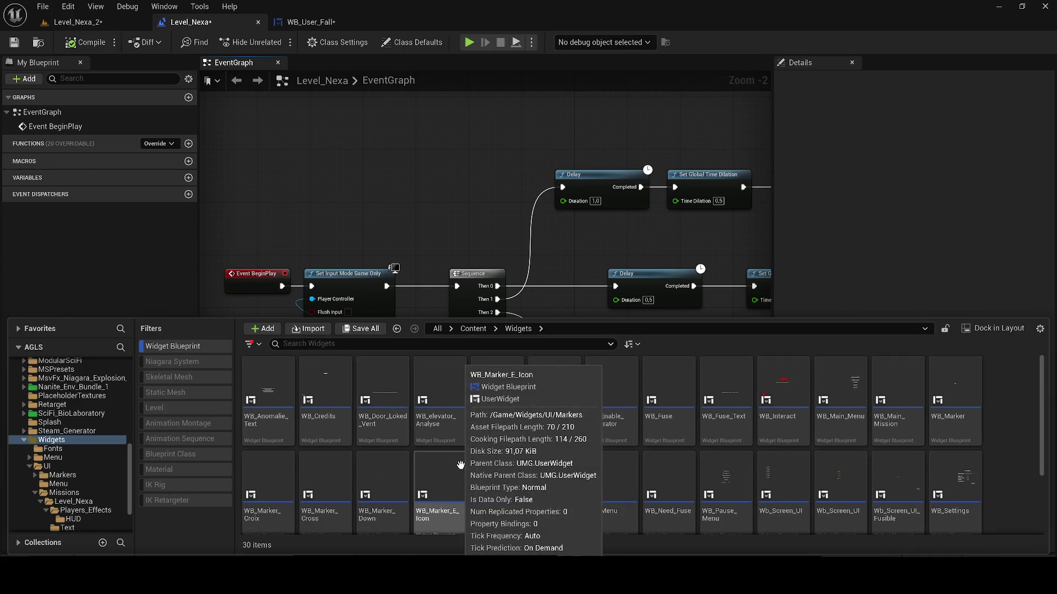
pyautogui.scroll(-2, 1008, 419)
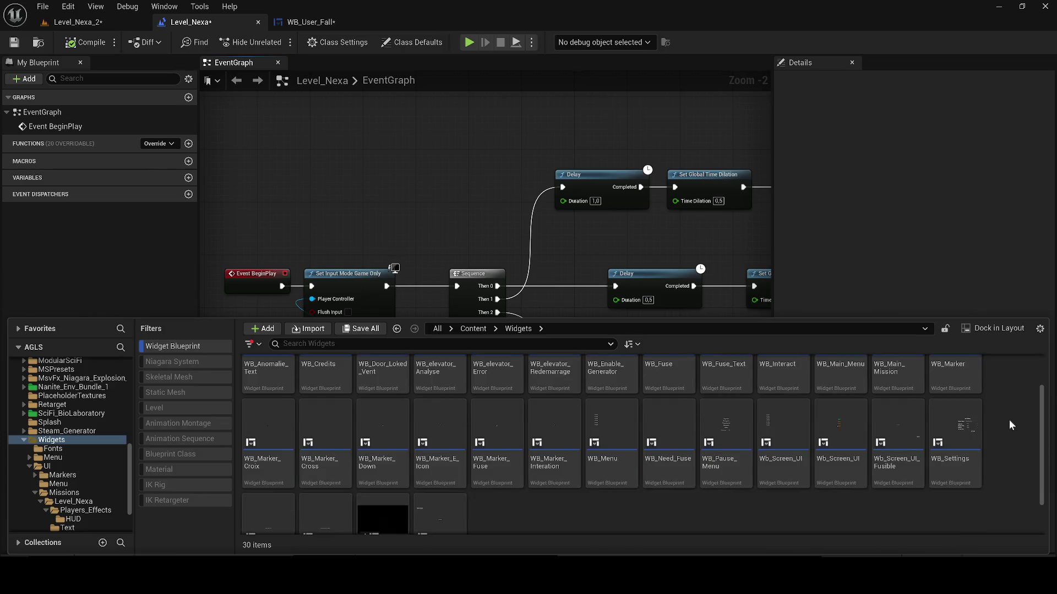
# - List all 59 Widget Blueprints under Content in a taller drawer and open WB_Need_Fuse
pyautogui.click(473, 328)
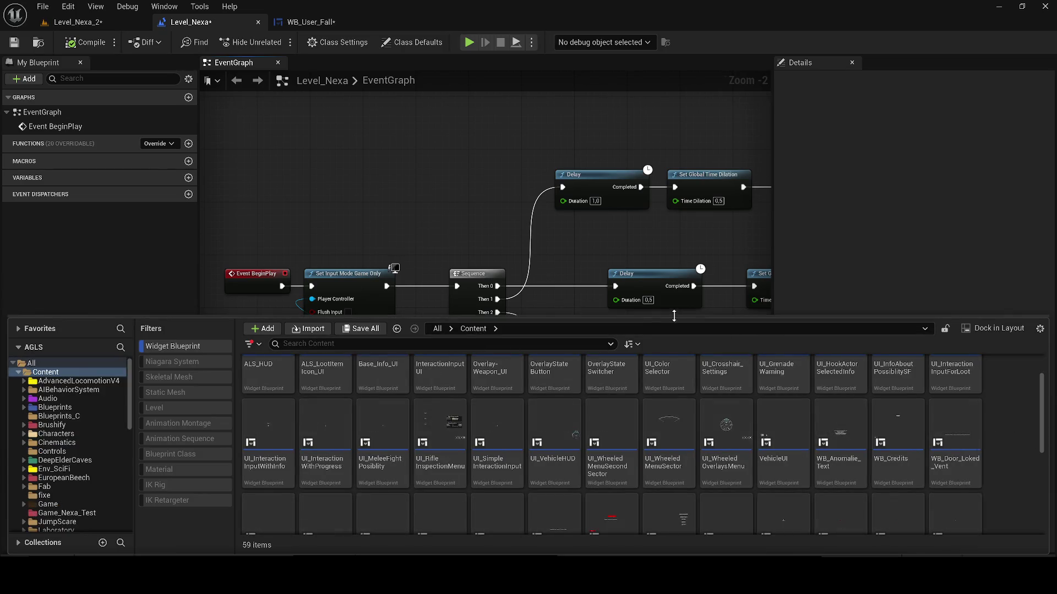
pyautogui.moveTo(676, 317); pyautogui.dragTo(661, 232)
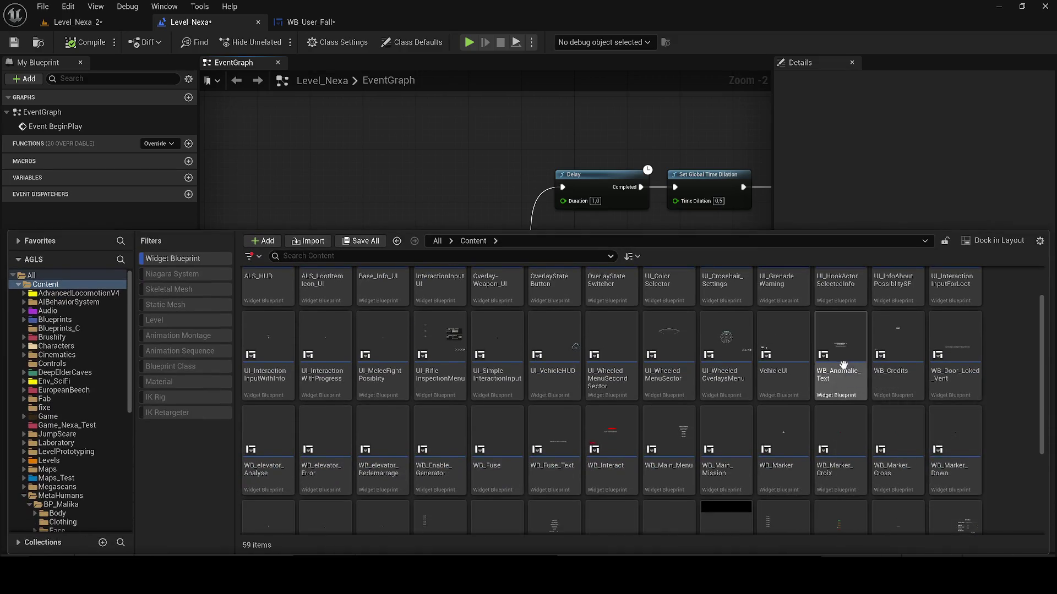
pyautogui.scroll(-1, 1035, 396)
pyautogui.scroll(-3, 1004, 422)
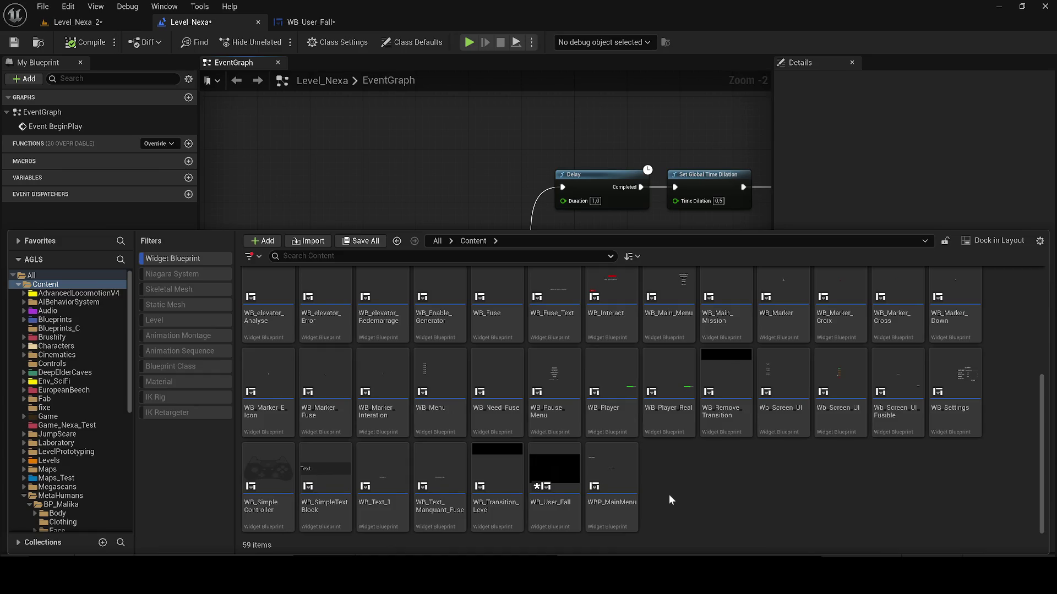
pyautogui.doubleClick(511, 413)
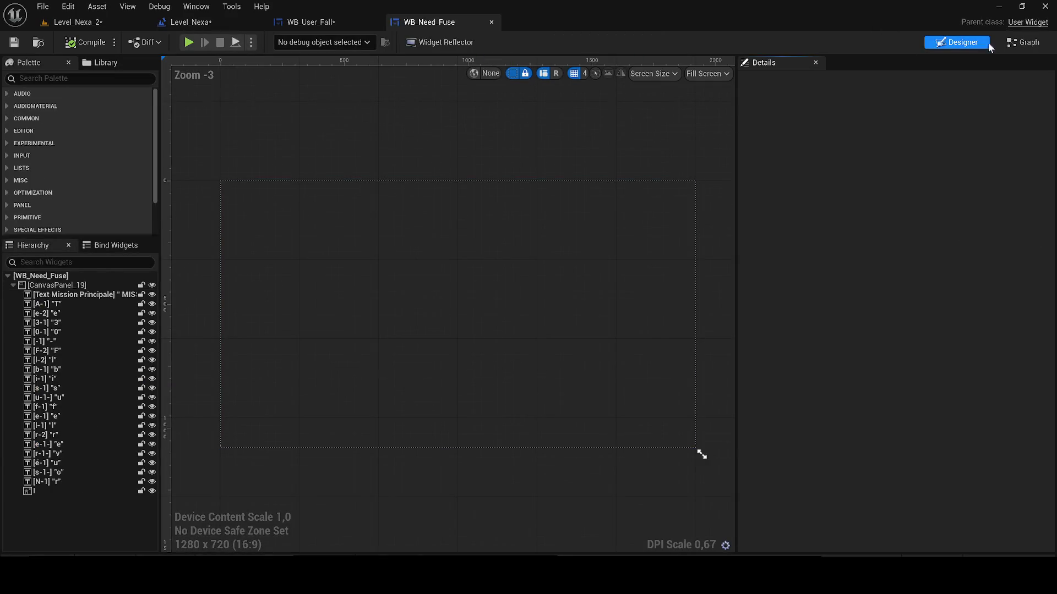
# - Survey WB_Need_Fuse's EventGraph rows of Play Animation and Delay nodes, then bring up the 'fuse' asset list
pyautogui.click(1023, 42)
pyautogui.moveTo(436, 246)
pyautogui.mouseDown()
pyautogui.moveTo(330, 252)
pyautogui.moveTo(275, 188)
pyautogui.moveTo(214, 66)
pyautogui.mouseUp()
pyautogui.moveTo(550, 441)
pyautogui.mouseDown()
pyautogui.moveTo(517, 231)
pyautogui.moveTo(540, 33)
pyautogui.mouseUp()
pyautogui.scroll(-3, 640, 275)
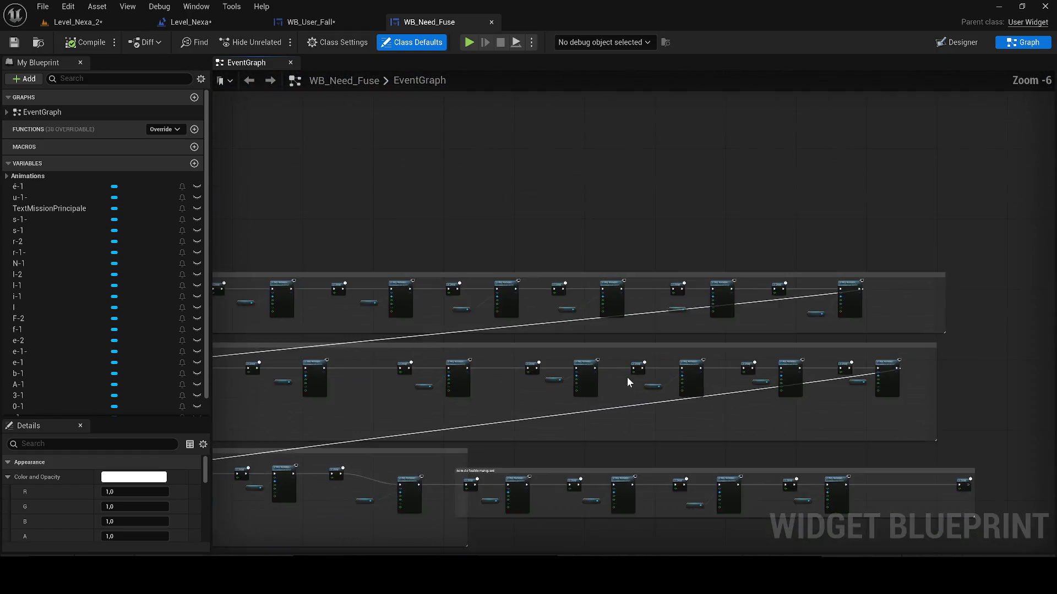
pyautogui.moveTo(632, 377)
pyautogui.mouseDown()
pyautogui.moveTo(962, 349)
pyautogui.moveTo(709, 352)
pyautogui.moveTo(950, 391)
pyautogui.moveTo(606, 362)
pyautogui.mouseUp()
pyautogui.scroll(1, 595, 375)
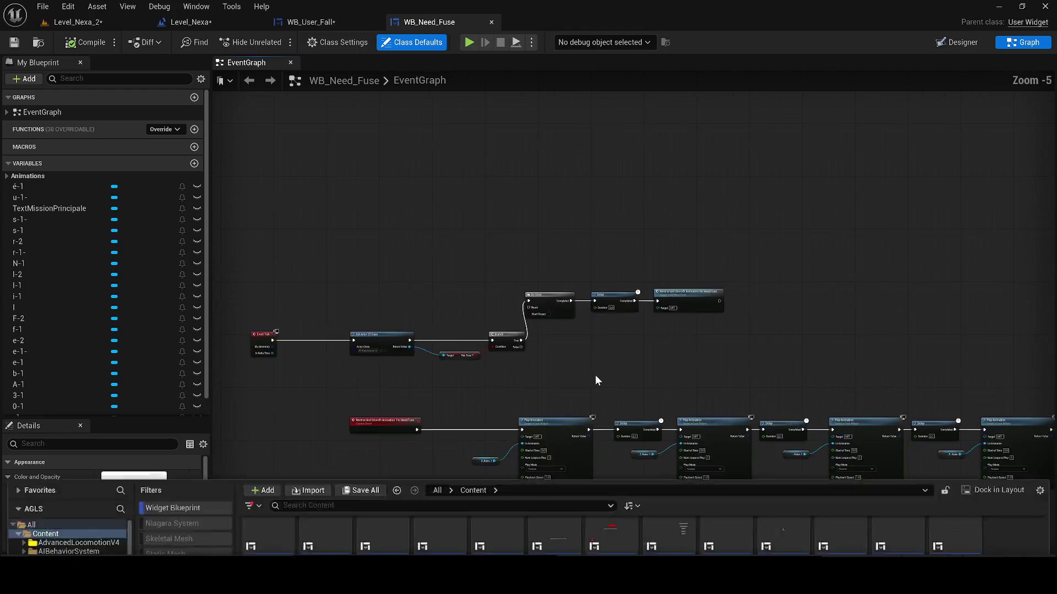
pyautogui.hotkey('ctrl', 'space')
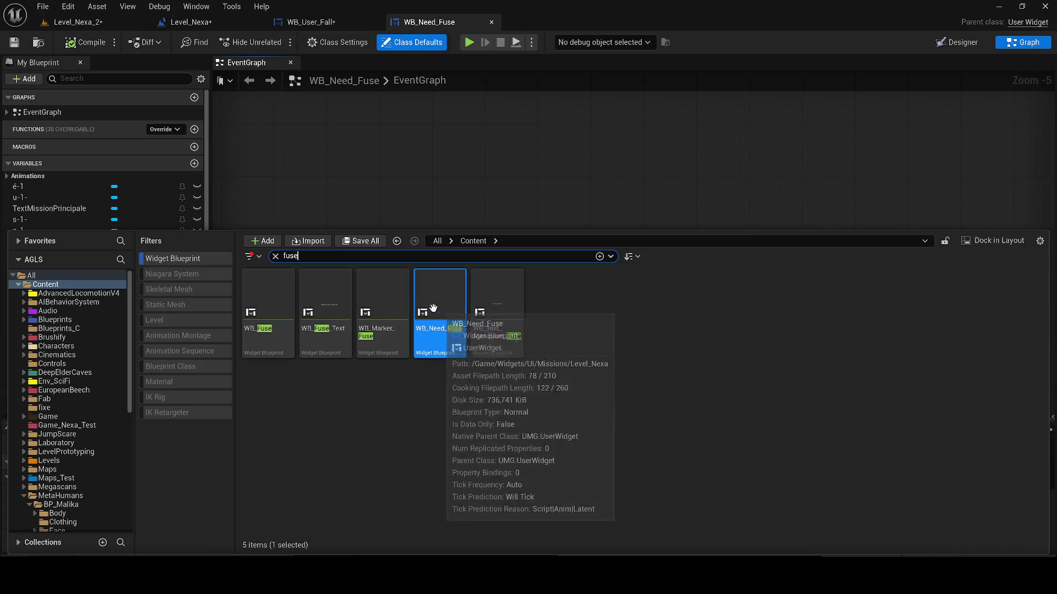
# - Open WB_Fuse and zoom out over its Play Animation and Delay chains
pyautogui.doubleClick(252, 332)
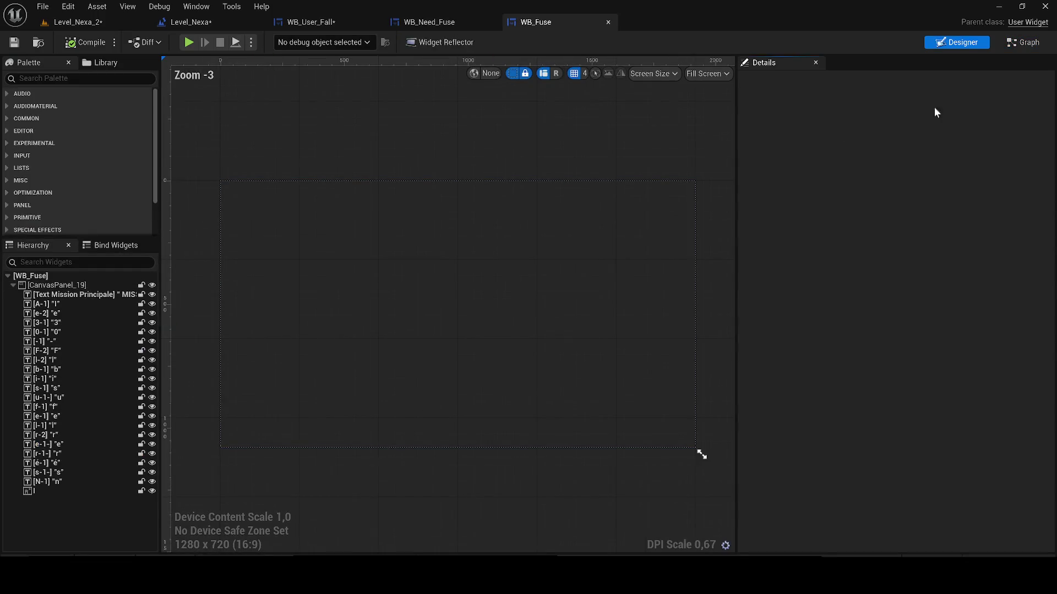
pyautogui.scroll(-5, 462, 243)
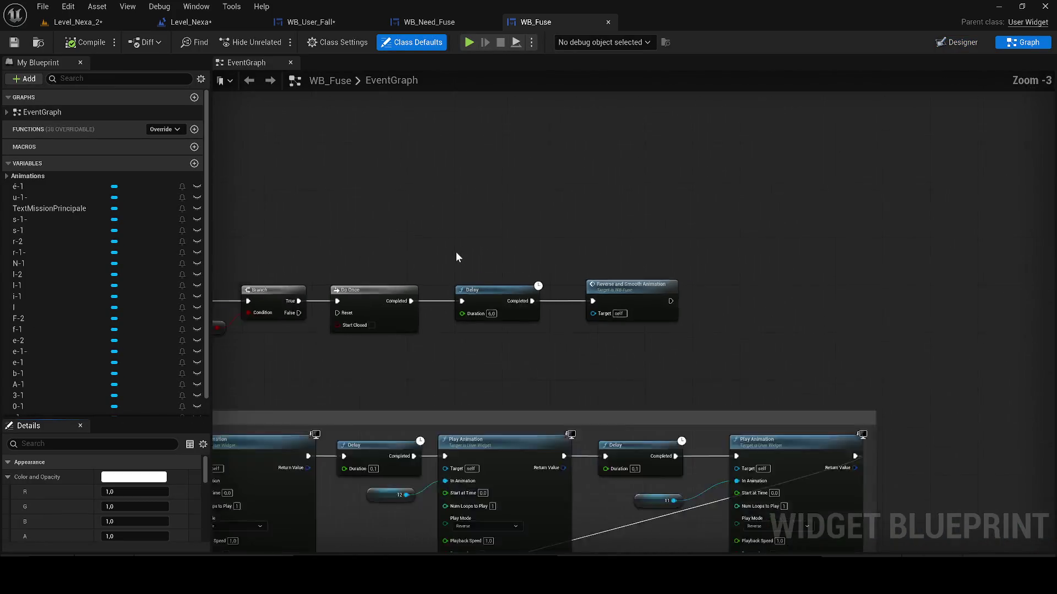
pyautogui.scroll(-4, 652, 249)
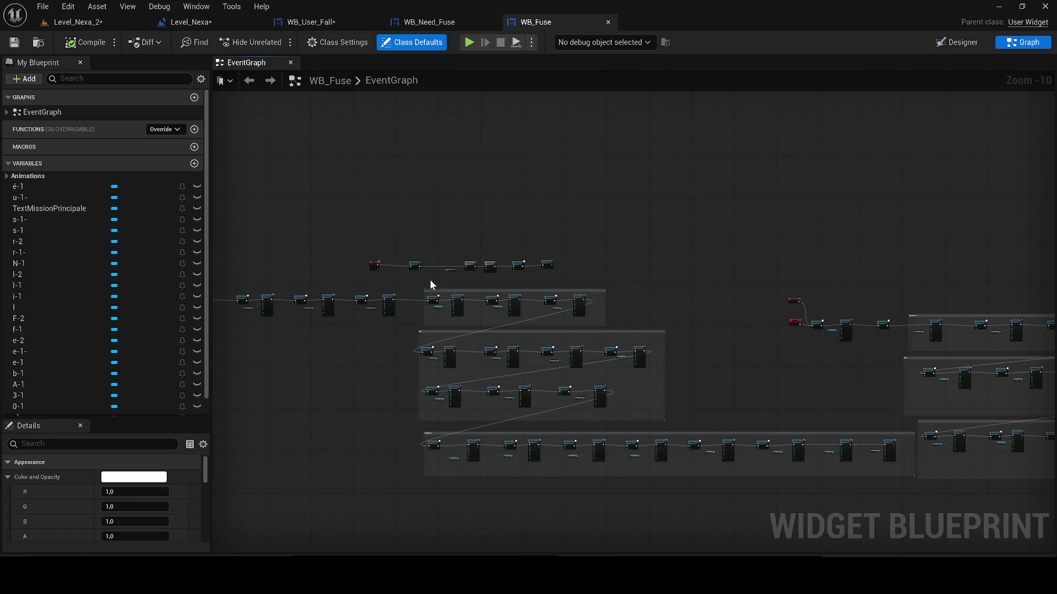
# - Briefly open and close WB_Text_Manquant_Fuse, then bring the fuse asset list back
pyautogui.hotkey('ctrl', 'space')
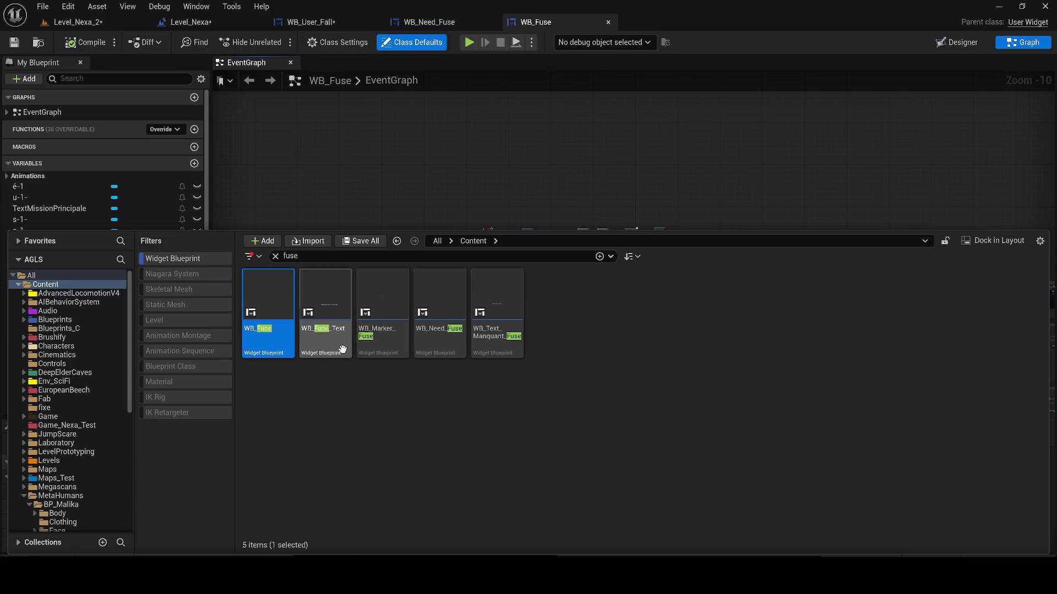
pyautogui.click(520, 347)
pyautogui.doubleClick(522, 311)
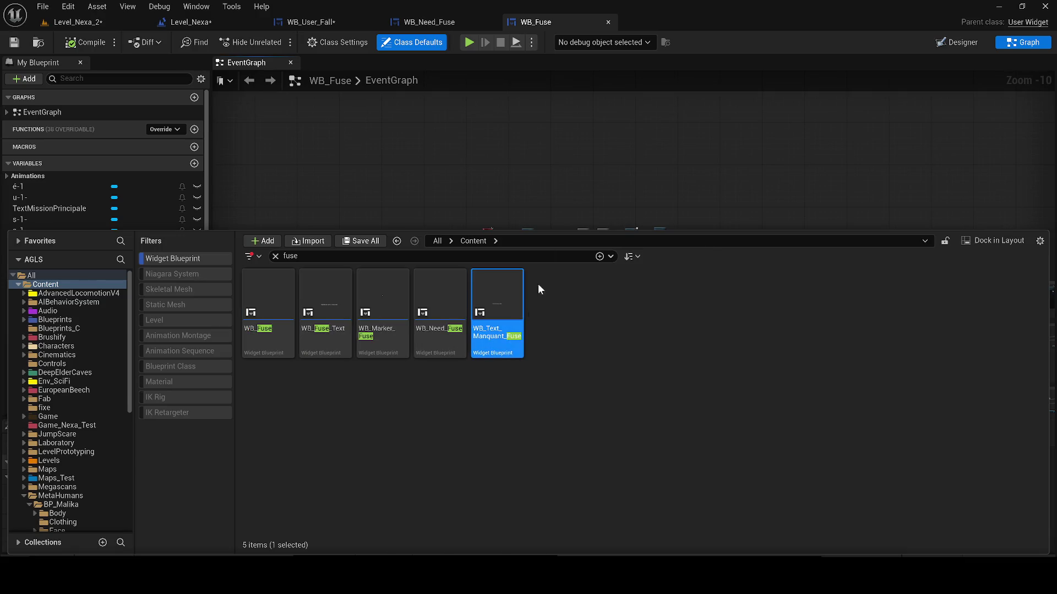
pyautogui.click(725, 22)
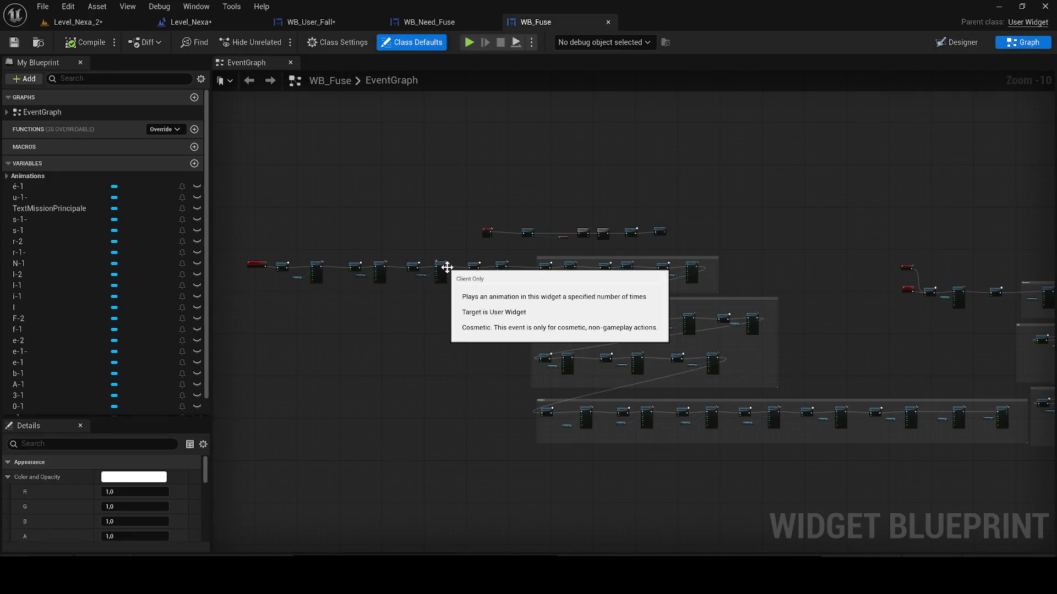
pyautogui.hotkey('ctrl', 'space')
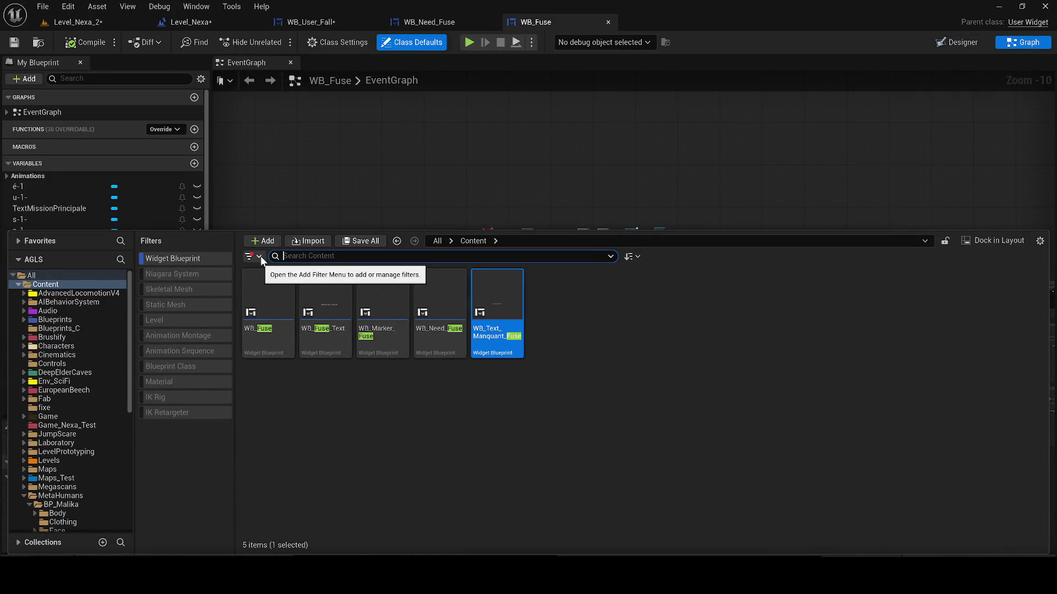
# - Try an 'inte' search, clear it, and open Wb_Screen_UI_Fusible from the full widget list
pyautogui.click(275, 256)
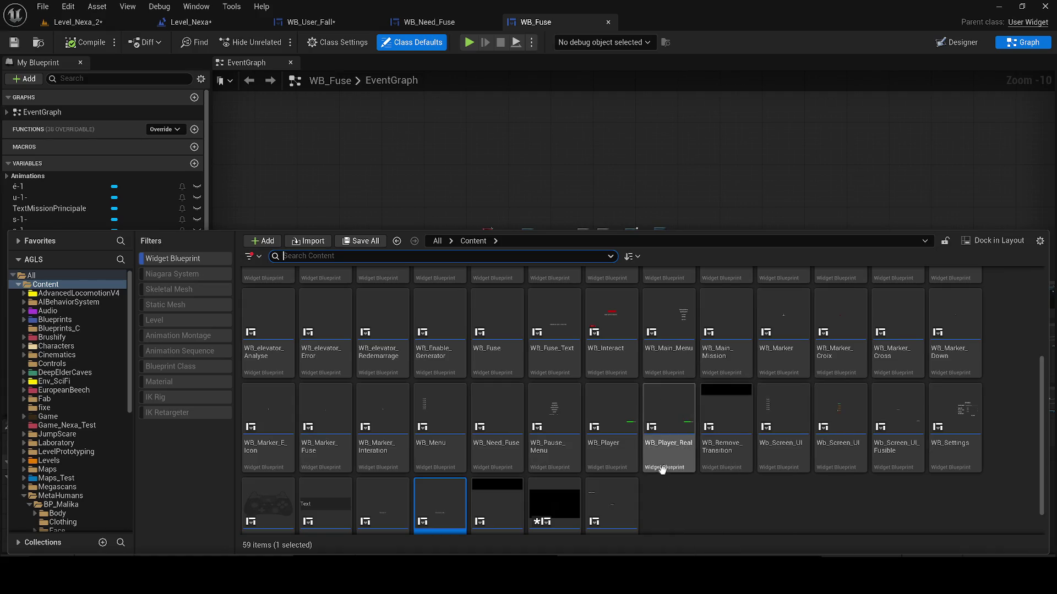
pyautogui.write('inte')
pyautogui.scroll(-1, 666, 475)
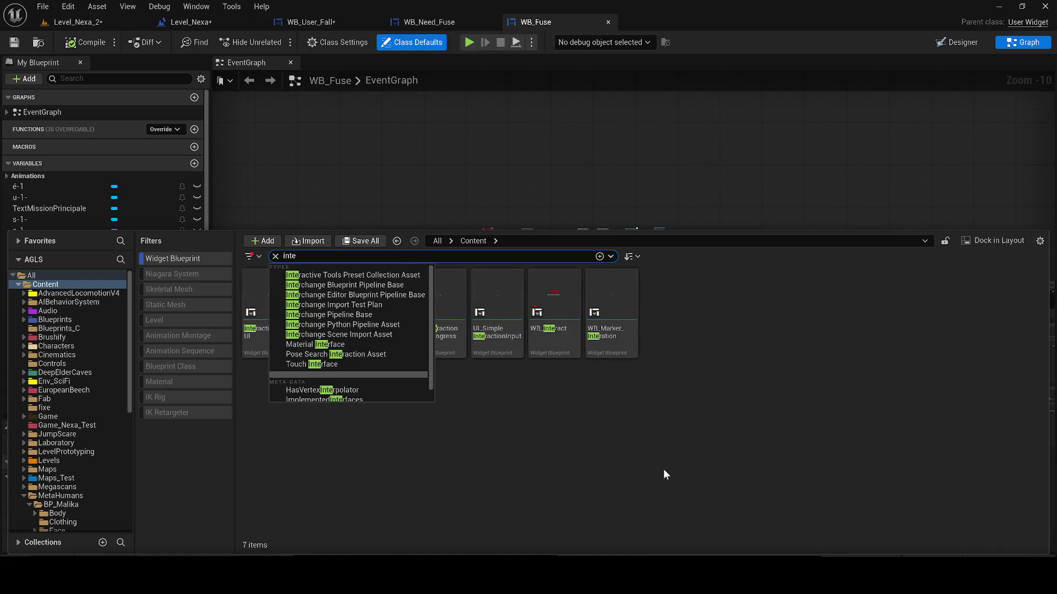
pyautogui.click(603, 400)
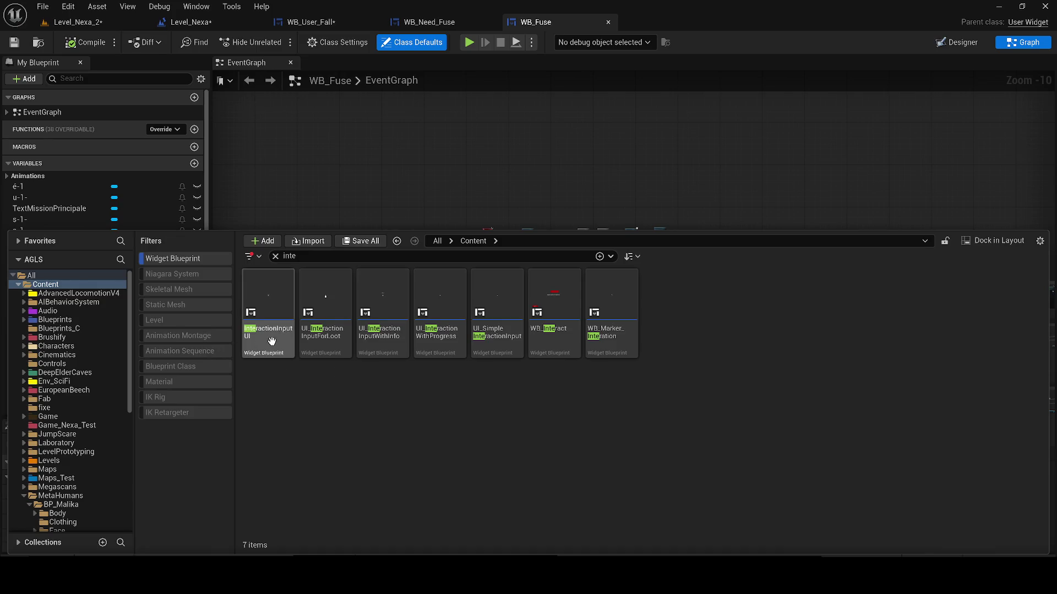
pyautogui.click(275, 256)
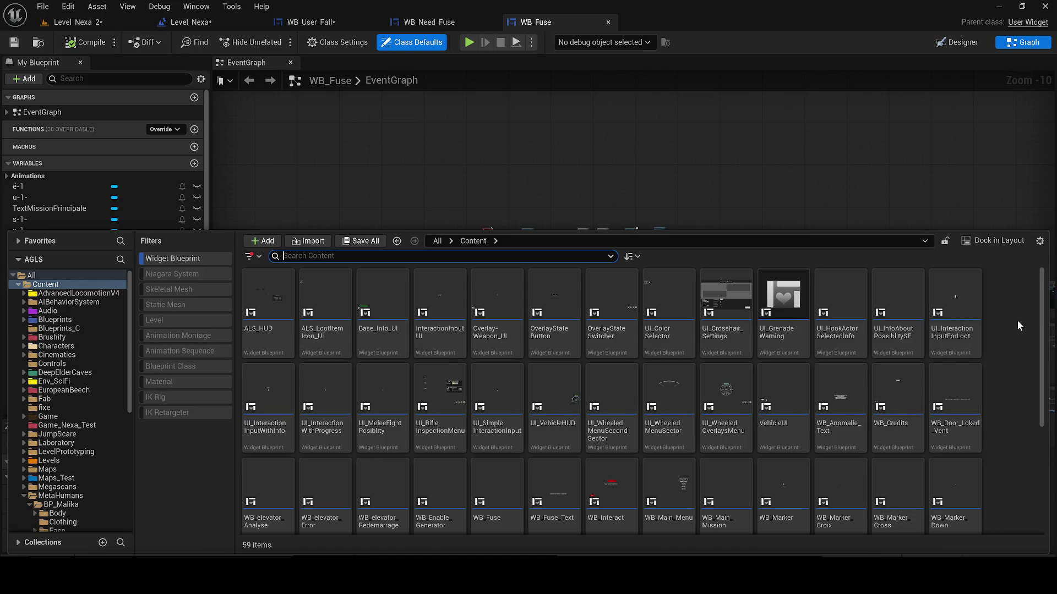
pyautogui.scroll(-2, 1013, 341)
pyautogui.scroll(-2, 993, 366)
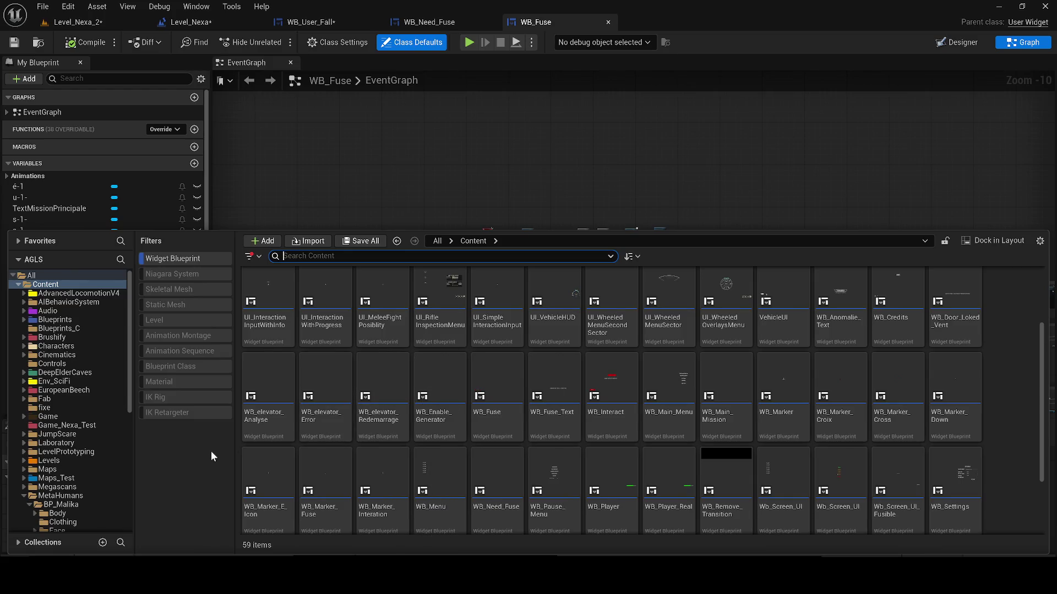
pyautogui.scroll(-3, 289, 439)
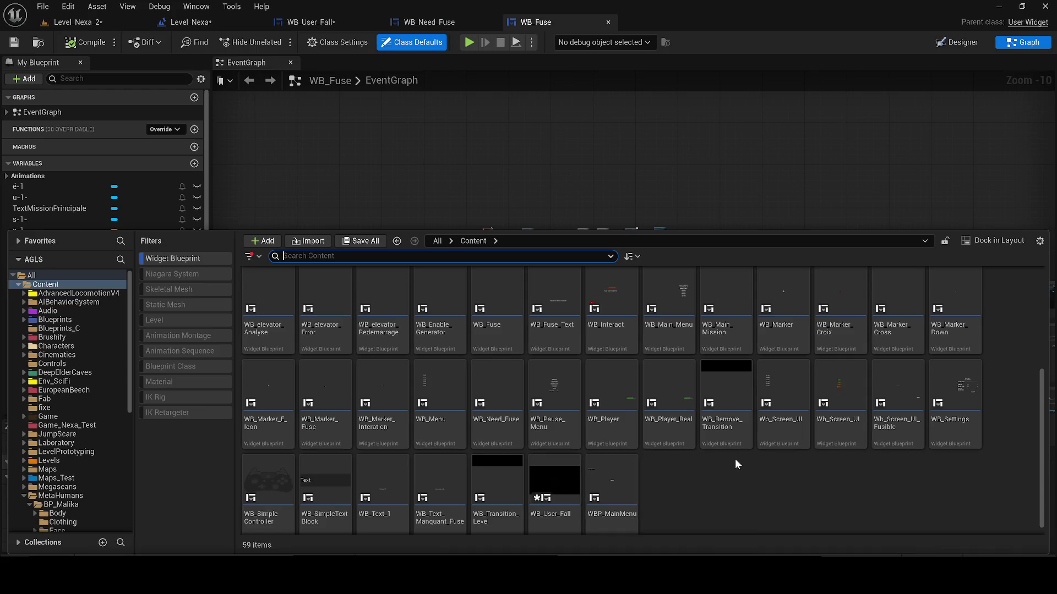
pyautogui.doubleClick(884, 441)
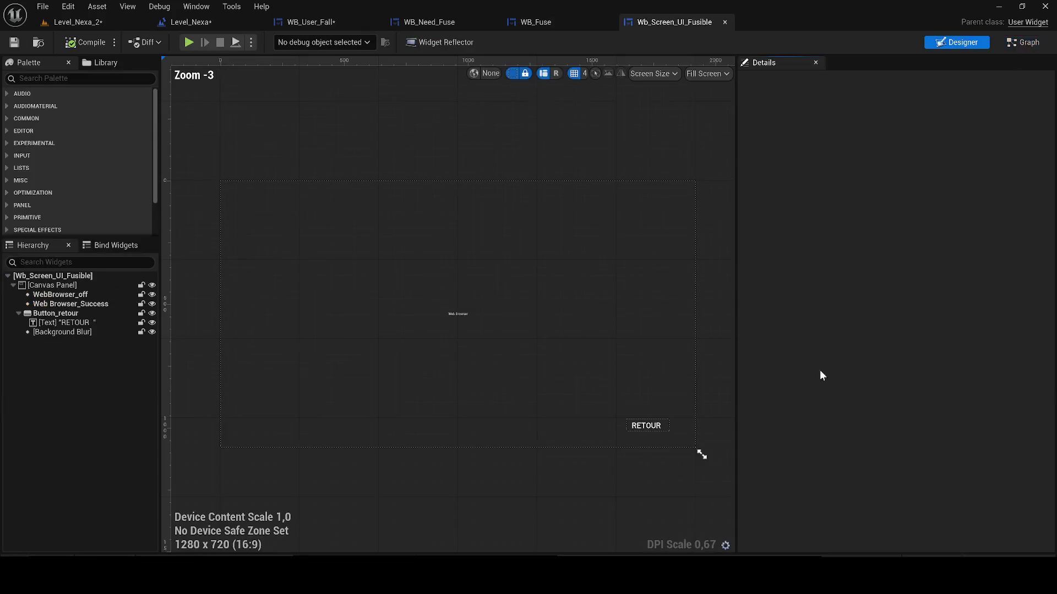
# - Select the nodes in Wb_Screen_UI_Fusible's red TO PREVENT BUG comment, then return to Level_Nexa
pyautogui.click(1028, 43)
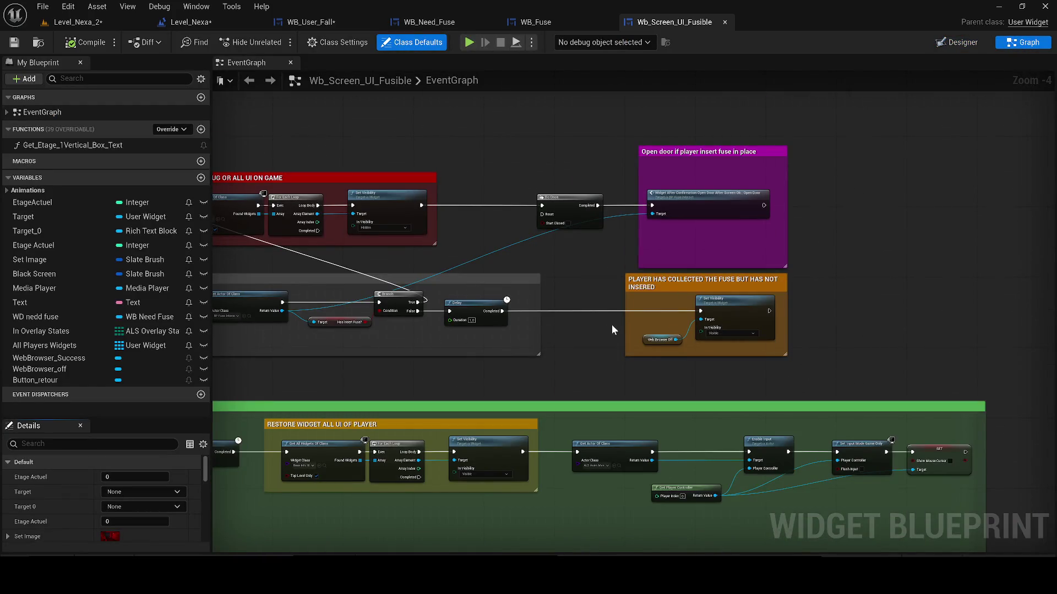
pyautogui.scroll(-1, 612, 326)
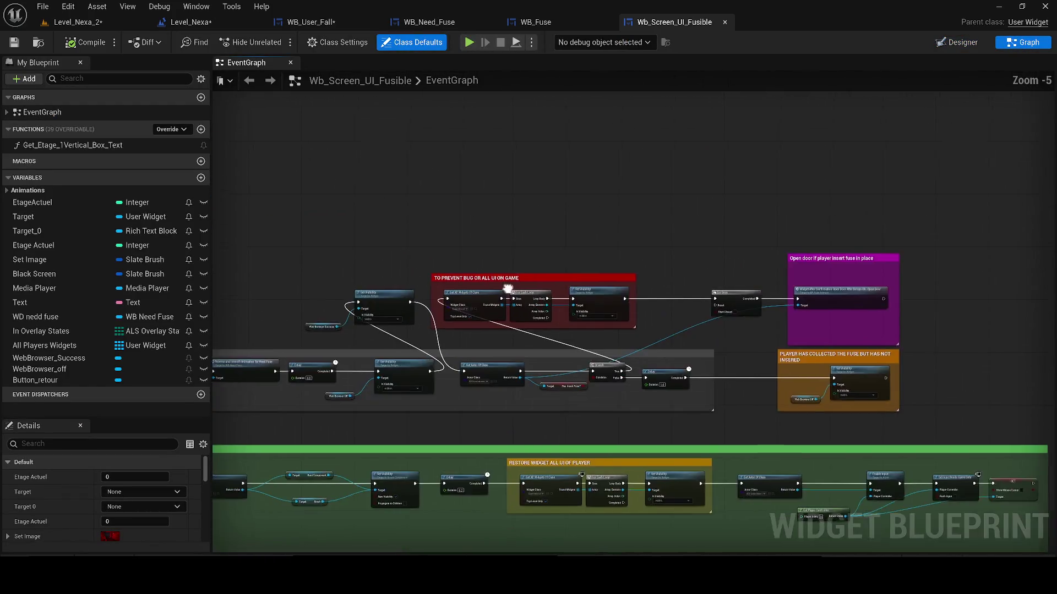
pyautogui.scroll(3, 508, 288)
pyautogui.moveTo(336, 208); pyautogui.dragTo(719, 399)
pyautogui.click(385, 137)
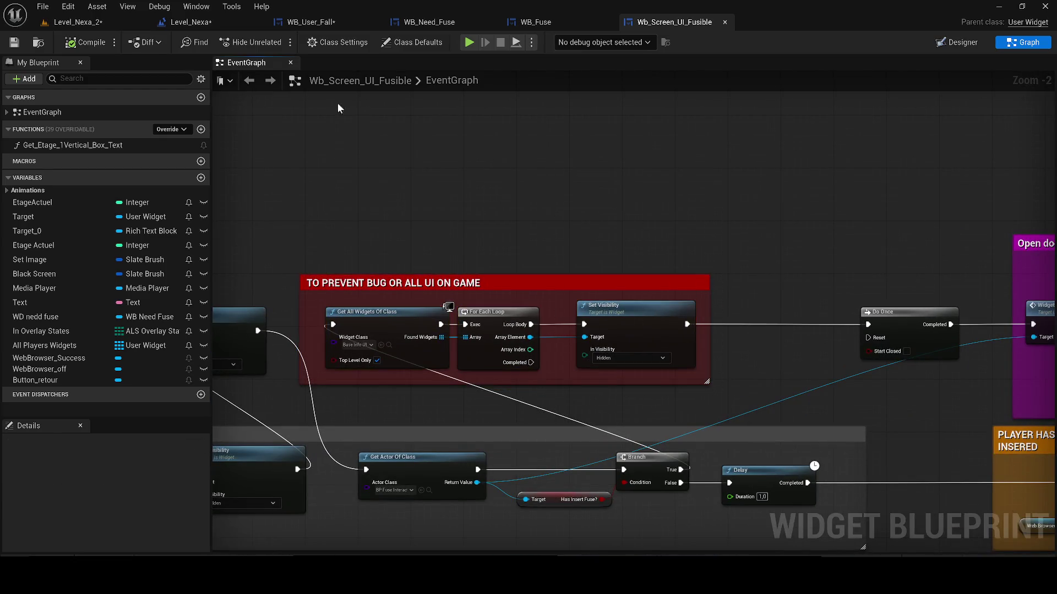
pyautogui.click(190, 22)
pyautogui.scroll(-2, 621, 333)
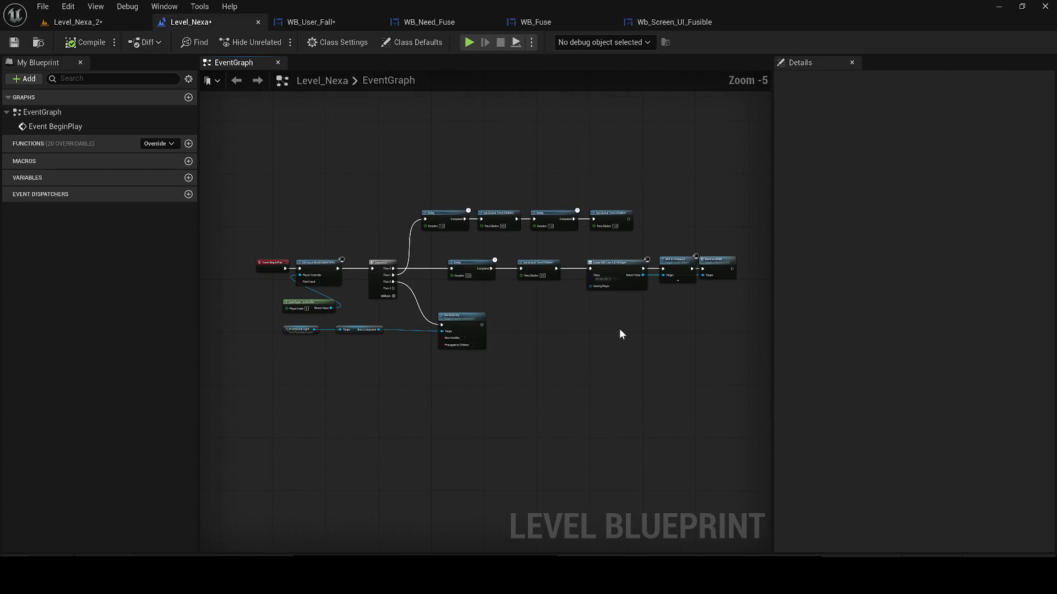
# - Wire Sequence Then 3 into the UI-hiding group's Get All Widgets and reposition the comment
pyautogui.scroll(2, 606, 333)
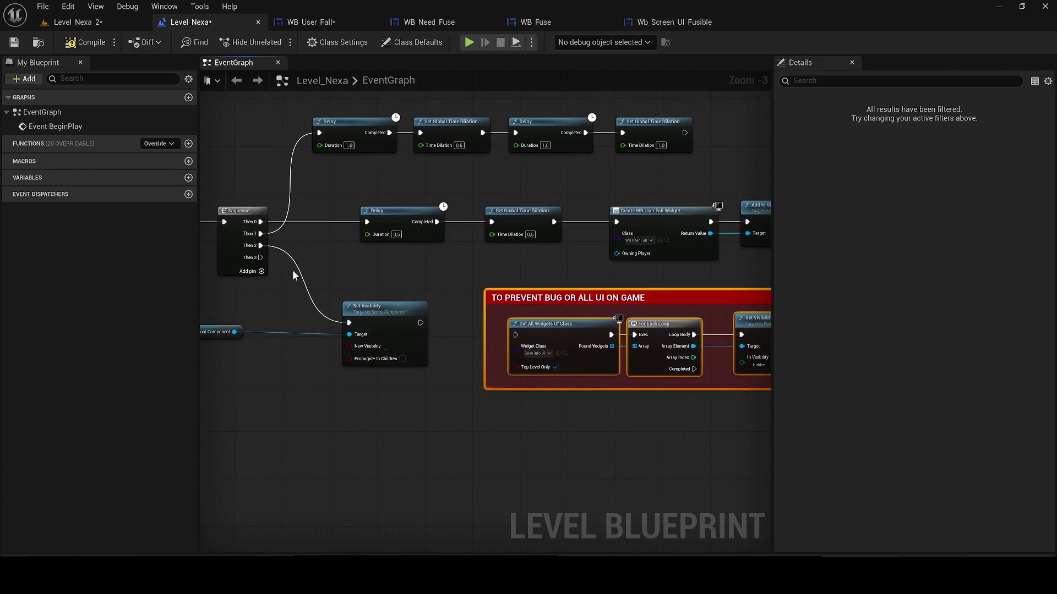
pyautogui.moveTo(260, 257); pyautogui.dragTo(515, 335)
pyautogui.moveTo(656, 347)
pyautogui.mouseDown()
pyautogui.moveTo(564, 326)
pyautogui.moveTo(762, 420)
pyautogui.moveTo(356, 311)
pyautogui.mouseUp()
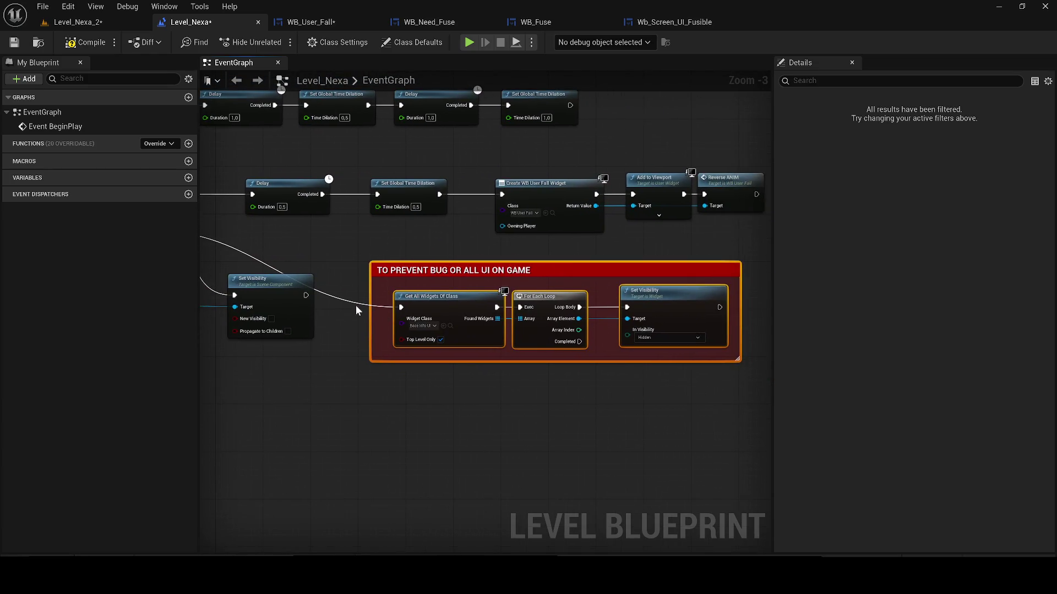
pyautogui.click(357, 310)
pyautogui.click(400, 270)
pyautogui.moveTo(400, 269)
pyautogui.mouseDown()
pyautogui.moveTo(413, 244)
pyautogui.moveTo(495, 245)
pyautogui.mouseUp()
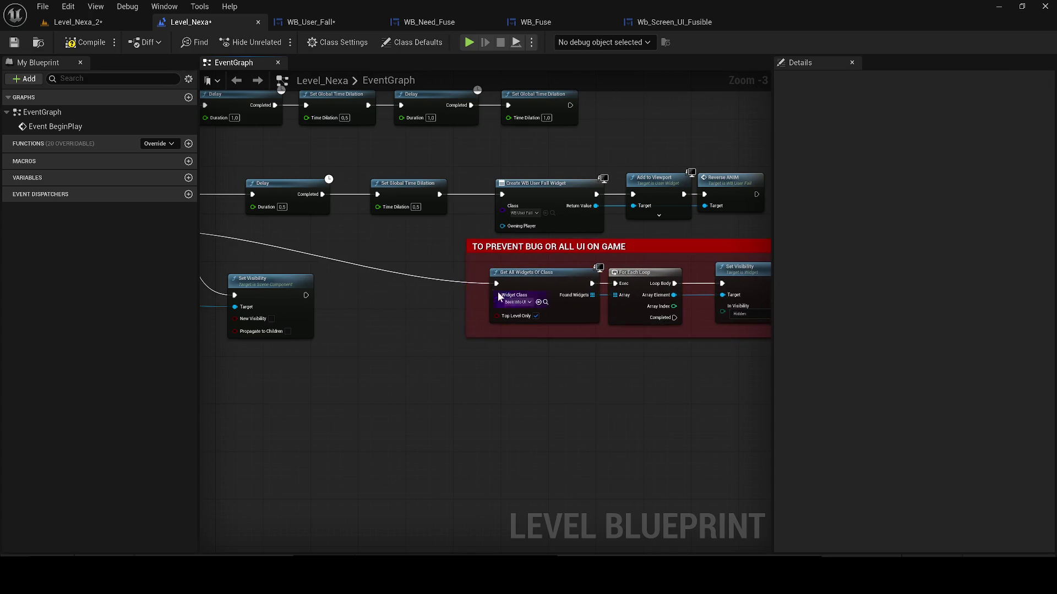
# - Duplicate the group as TO RESTORE UI after Set Global Time Dilation, with visibility set to Visible
pyautogui.scroll(-1, 502, 296)
pyautogui.moveTo(578, 358); pyautogui.dragTo(332, 264)
pyautogui.hotkey('ctrl', 'c')
pyautogui.hotkey('ctrl', 'v')
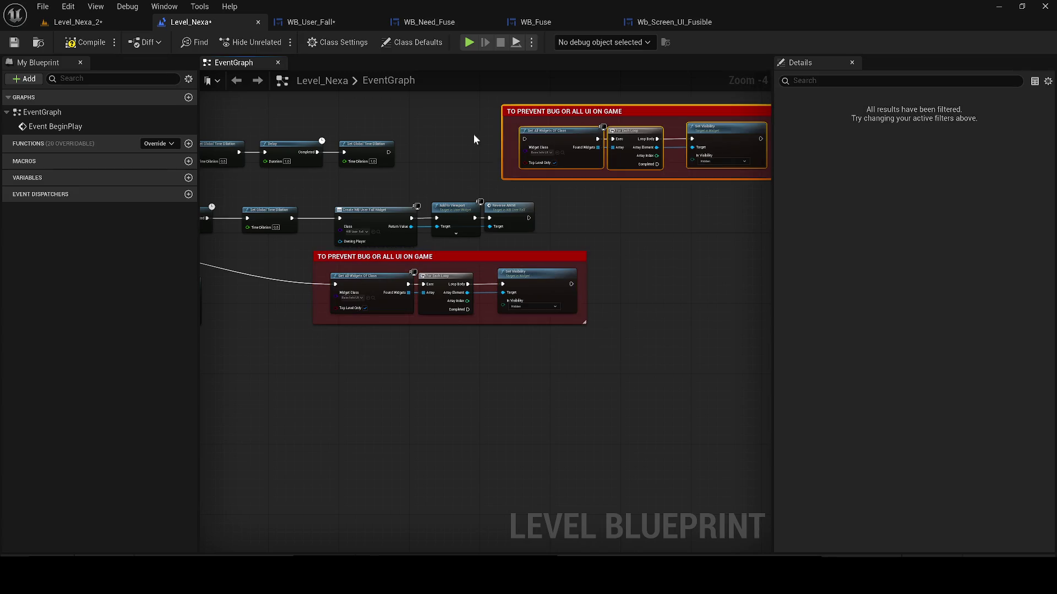
pyautogui.moveTo(389, 152)
pyautogui.mouseDown()
pyautogui.moveTo(506, 156)
pyautogui.moveTo(524, 139)
pyautogui.moveTo(578, 148)
pyautogui.moveTo(551, 170)
pyautogui.moveTo(339, 202)
pyautogui.mouseUp()
pyautogui.scroll(2, 524, 140)
pyautogui.doubleClick(510, 148)
pyautogui.write('RESTORE UI  OF')
pyautogui.click(526, 257)
pyautogui.click(530, 270)
# - Save everything and start a play test of Level_Nexa_2
pyautogui.click(14, 44)
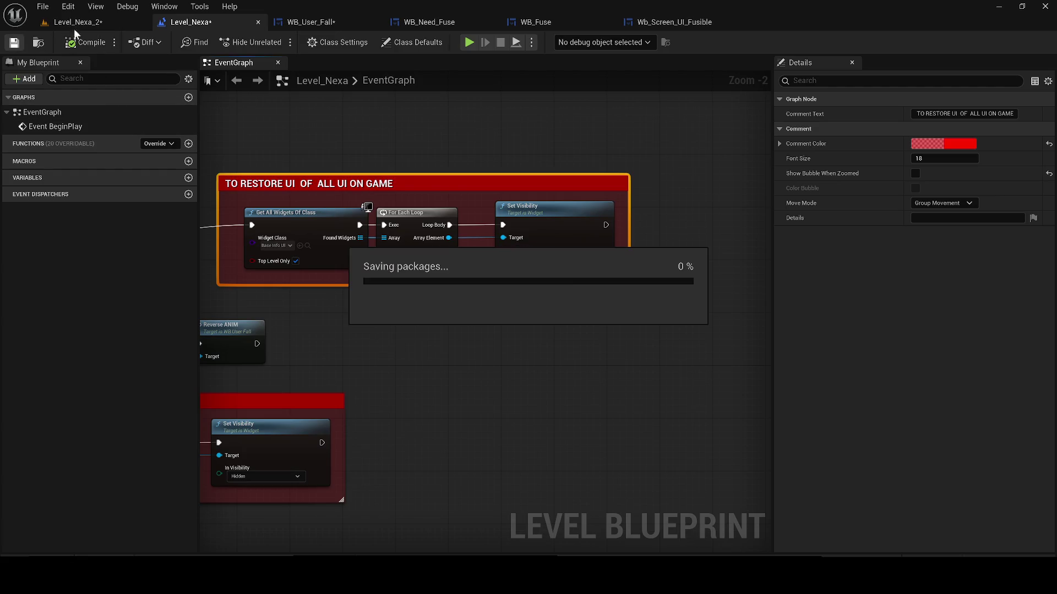
pyautogui.click(82, 22)
pyautogui.click(275, 42)
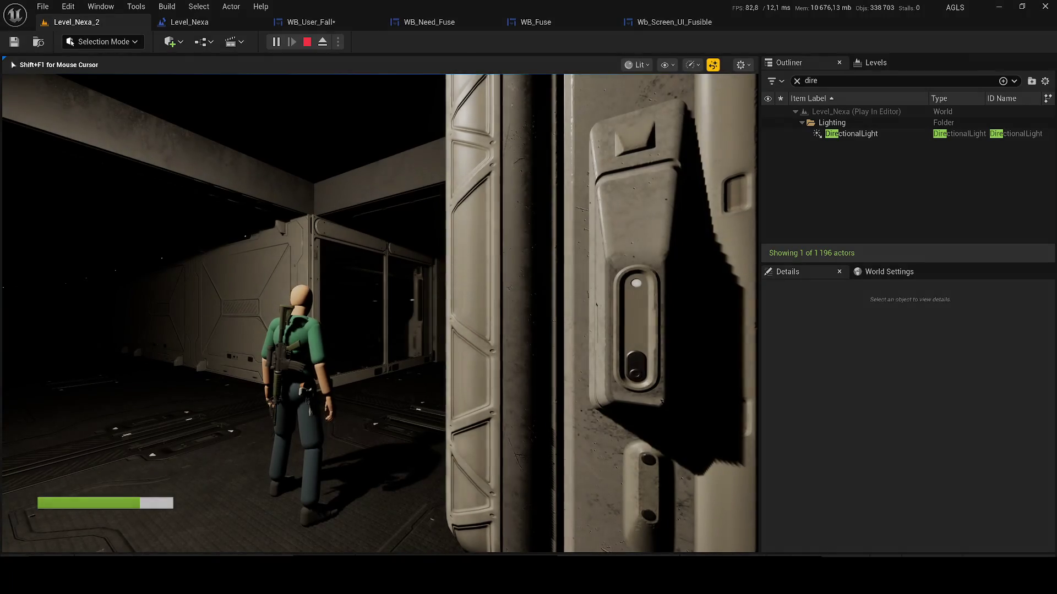
# - Stop the play test and insert a 1-second Delay between Set Global Time Dilation and Get All Widgets
pyautogui.press('Escape')
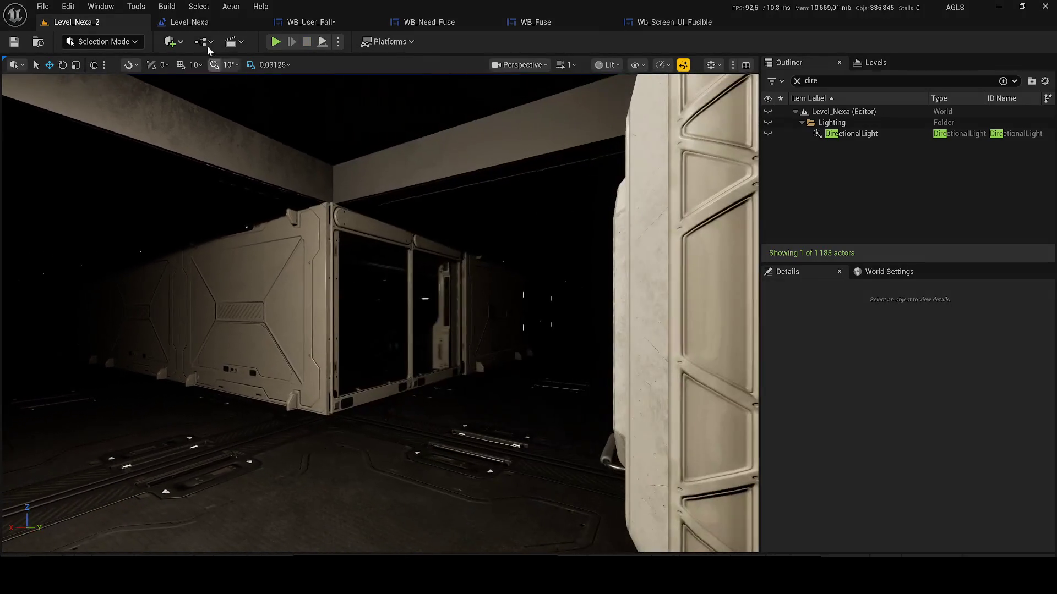
pyautogui.click(190, 22)
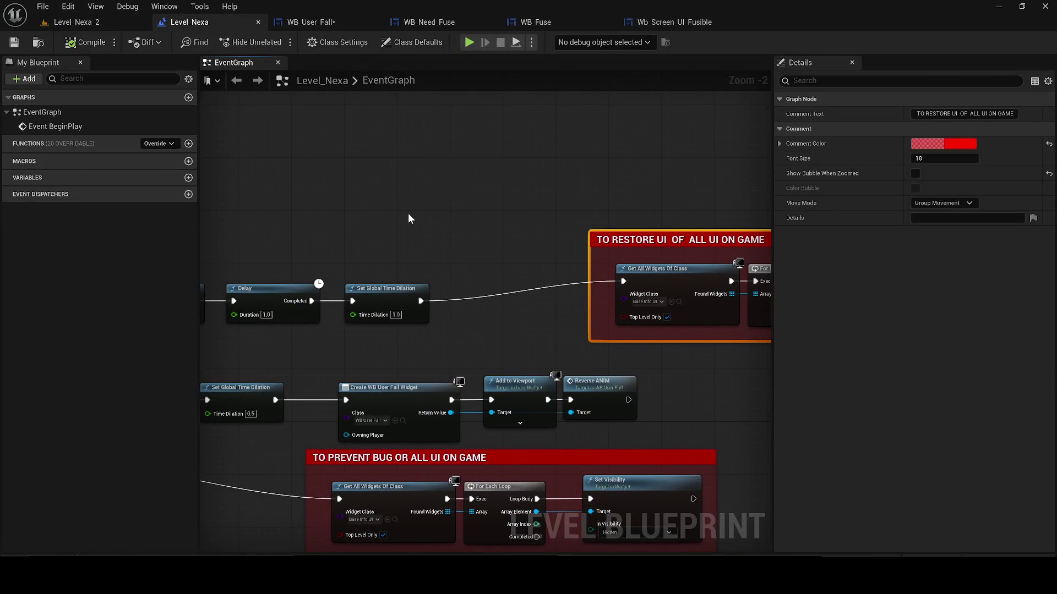
pyautogui.hotkey('ctrl', 'v')
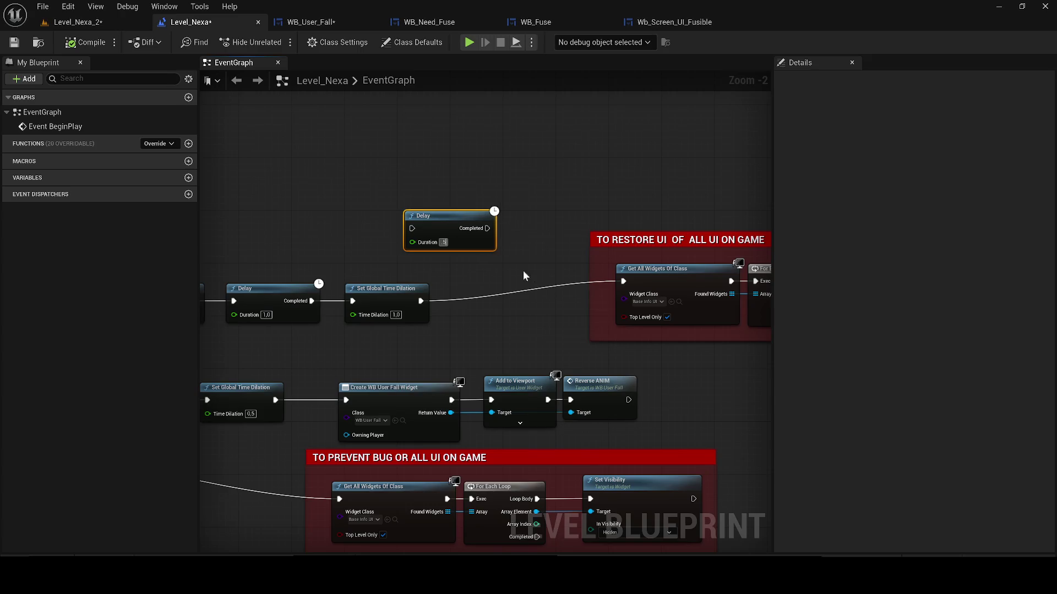
pyautogui.scroll(2, 471, 255)
pyautogui.click(433, 235)
pyautogui.write('1')
pyautogui.moveTo(389, 217)
pyautogui.mouseDown()
pyautogui.moveTo(412, 318)
pyautogui.moveTo(403, 314)
pyautogui.mouseUp()
pyautogui.moveTo(495, 217); pyautogui.dragTo(671, 287)
# - Play-test Level_Nexa_2 running down the corridor, stop, and save the level
pyautogui.click(78, 22)
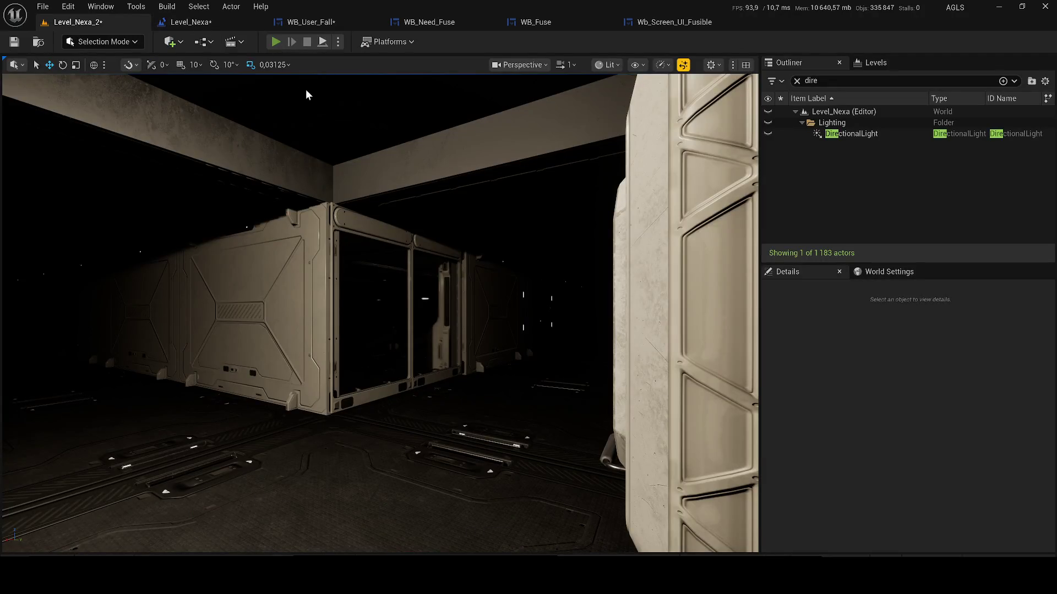
pyautogui.hotkey('alt', 'p')
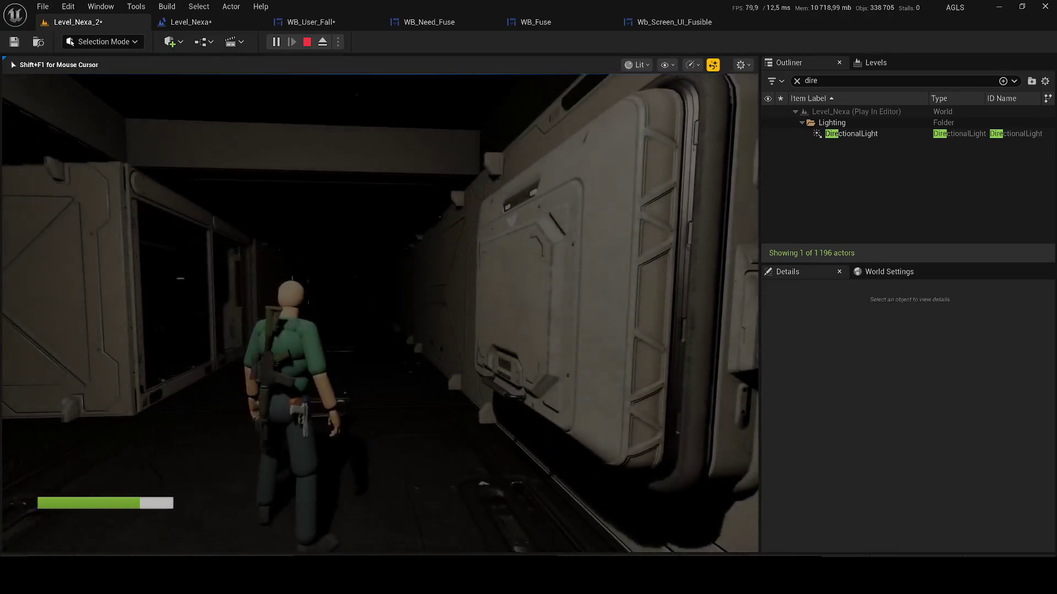
pyautogui.press('w')
pyautogui.press('Escape')
pyautogui.hotkey('ctrl', 's')
# - Run a few quick play tests, then return to the level blueprint's EventGraph
pyautogui.click(275, 43)
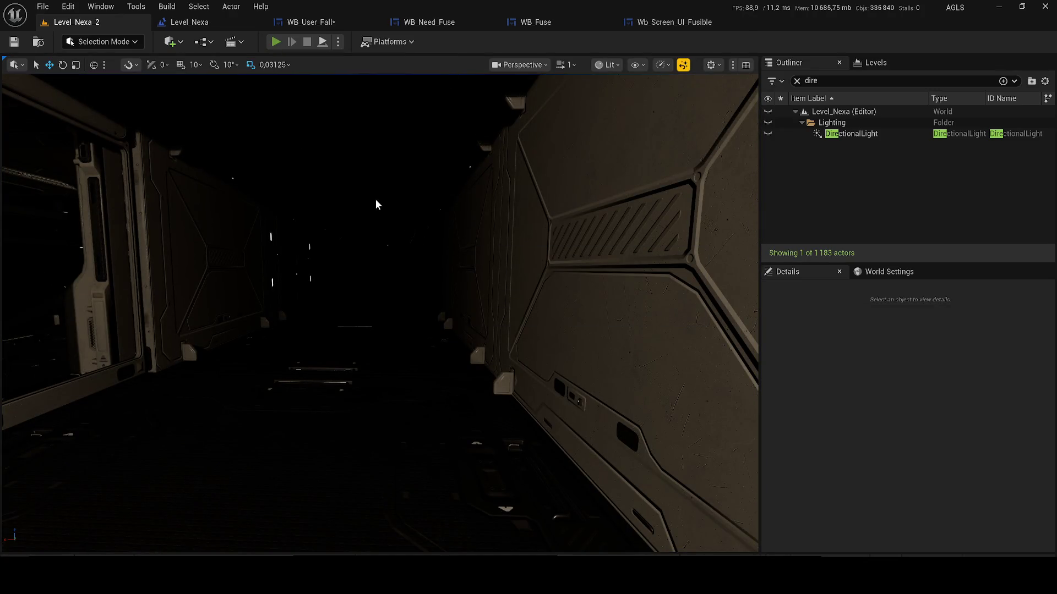
pyautogui.press('Escape')
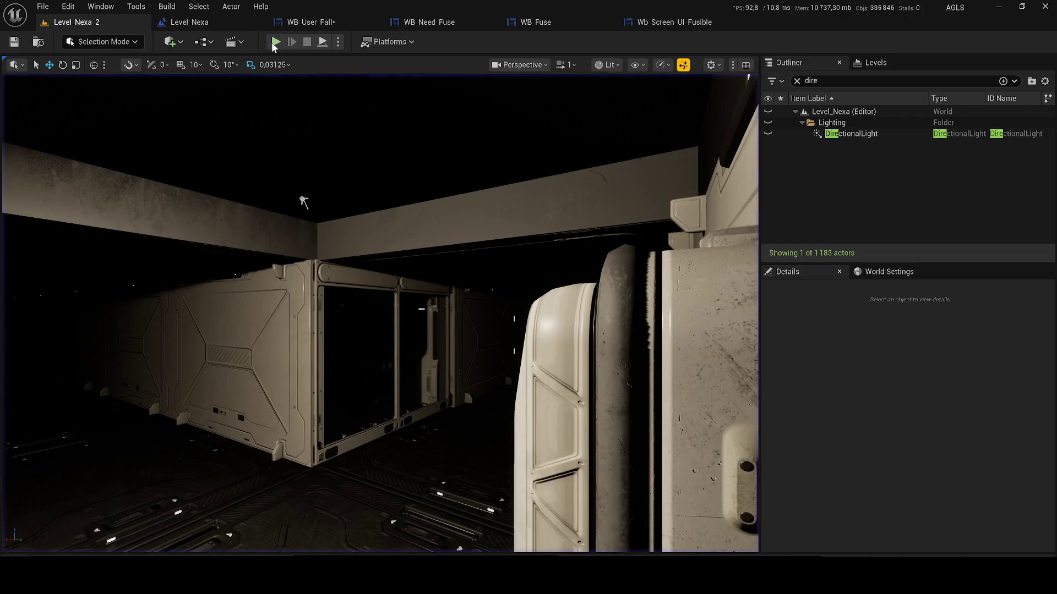
pyautogui.click(272, 41)
pyautogui.press('Escape')
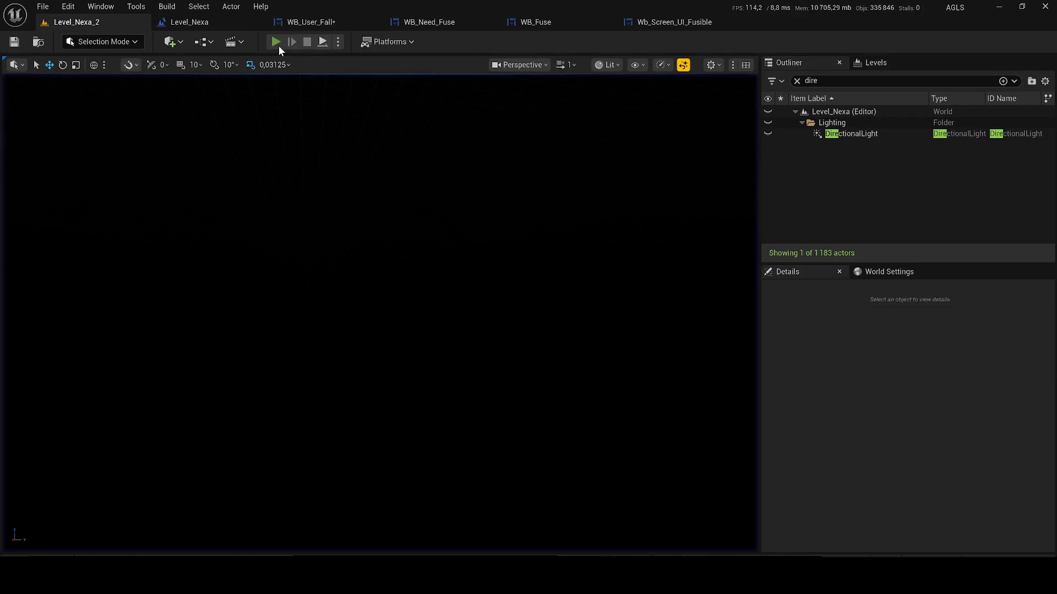
pyautogui.click(278, 45)
pyautogui.press('Escape')
pyautogui.click(199, 25)
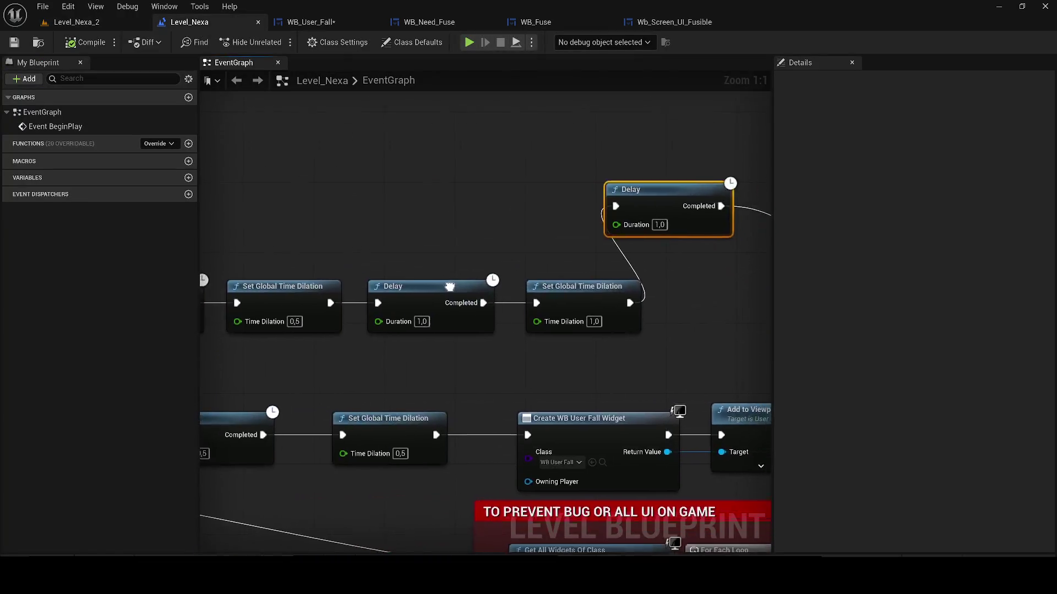
# - Reposition the TO RESTORE UI comment group and shift the Delay node to the right
pyautogui.scroll(-2, 685, 312)
pyautogui.click(419, 235)
pyautogui.scroll(1, 419, 235)
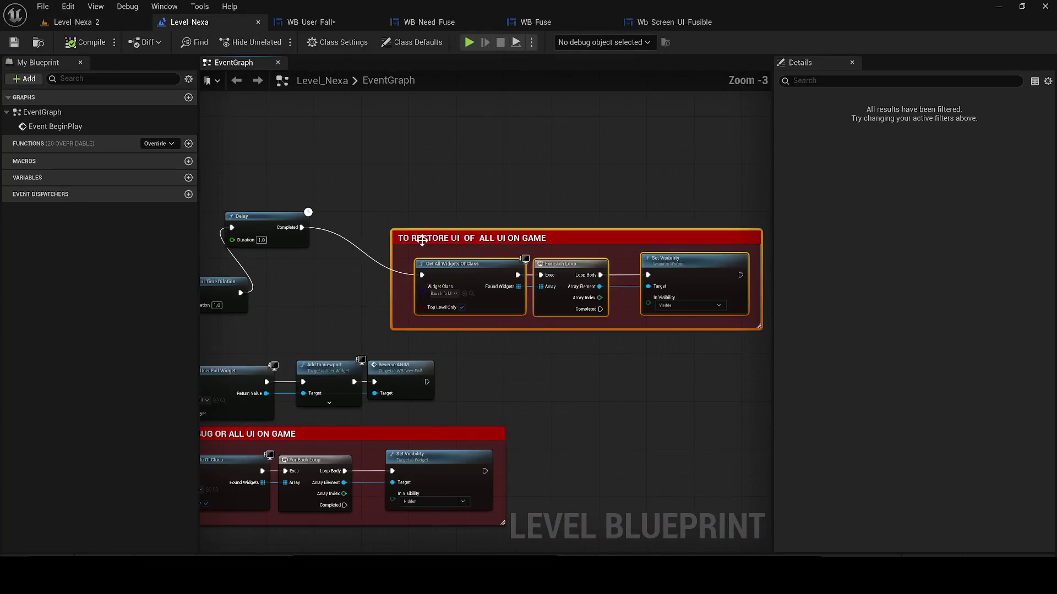
pyautogui.moveTo(419, 235); pyautogui.dragTo(478, 212)
pyautogui.moveTo(248, 221)
pyautogui.mouseDown()
pyautogui.moveTo(358, 234)
pyautogui.moveTo(333, 288)
pyautogui.mouseUp()
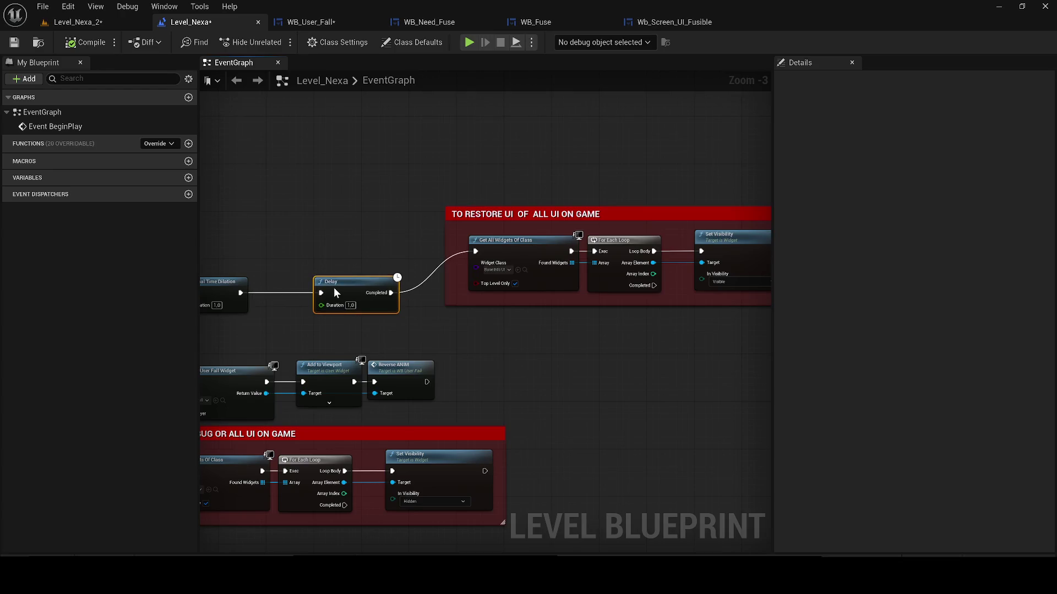
pyautogui.scroll(-1, 688, 347)
pyautogui.click(412, 240)
pyautogui.scroll(1, 396, 234)
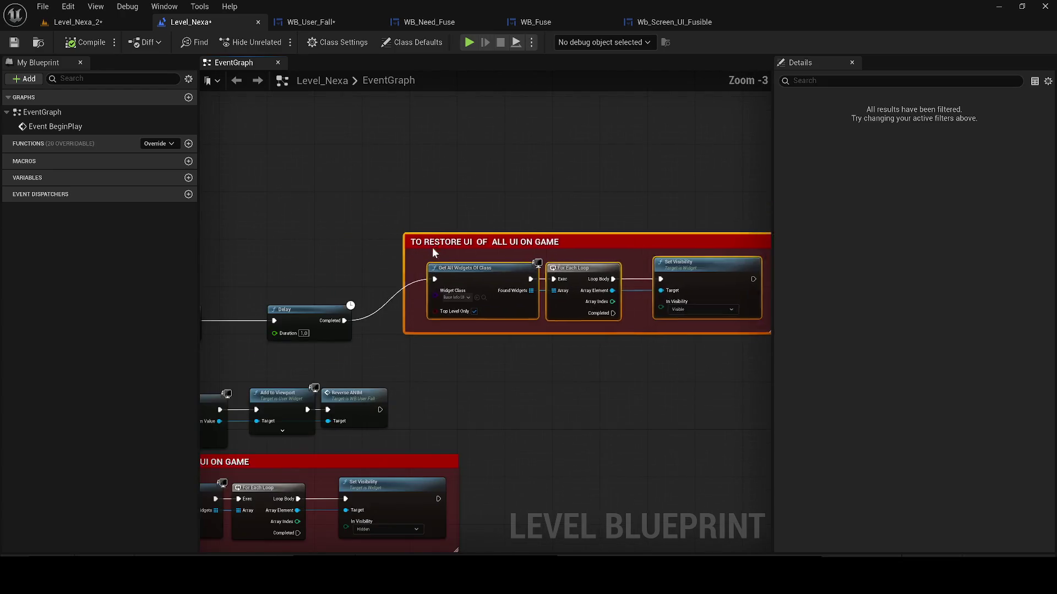
pyautogui.moveTo(430, 250); pyautogui.dragTo(474, 294)
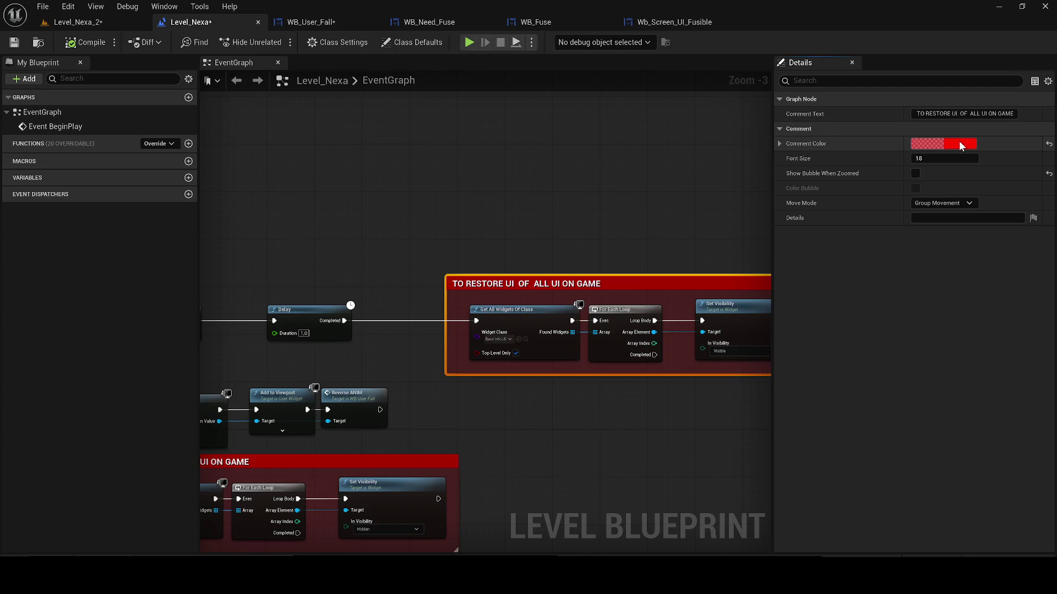
# - Change the comment group's colour from red to yellow-green
pyautogui.click(959, 142)
pyautogui.moveTo(749, 275); pyautogui.dragTo(764, 279)
pyautogui.click(867, 421)
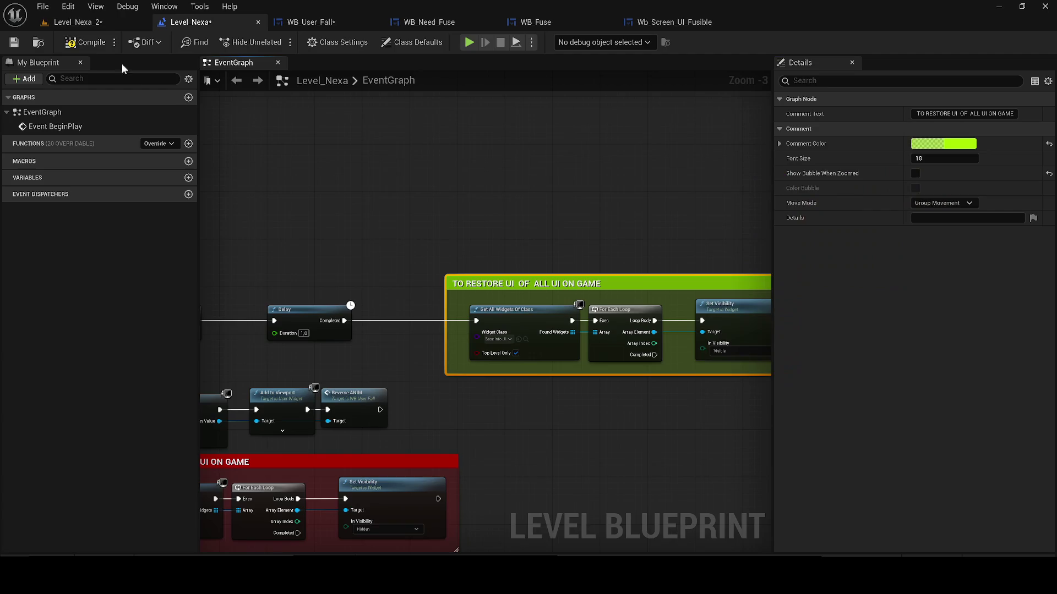
# - Save the level blueprint together with the modified WB_User_Fall widget
pyautogui.click(14, 44)
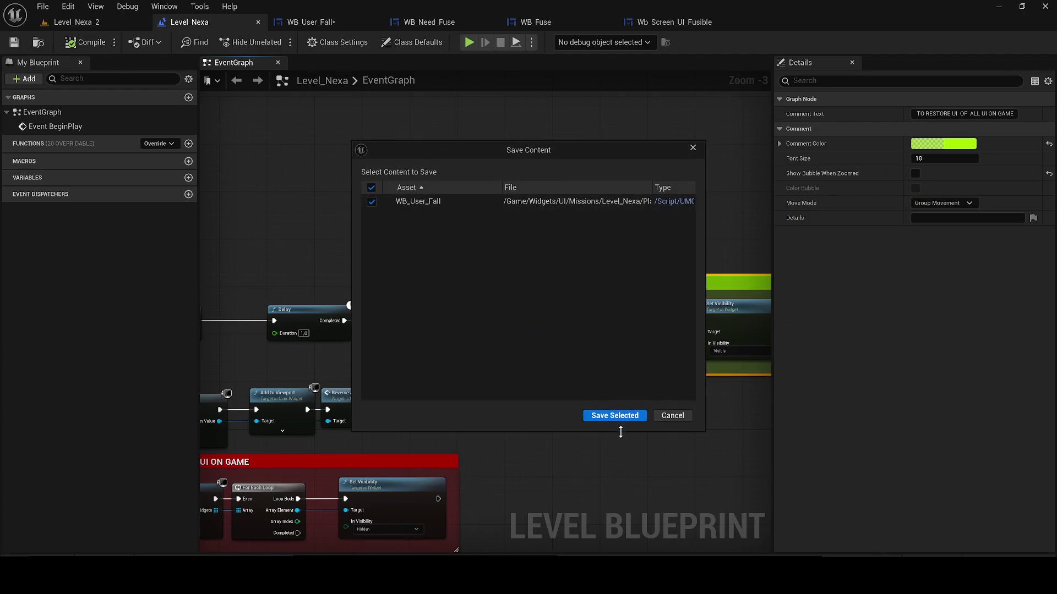
pyautogui.click(613, 413)
pyautogui.click(533, 397)
pyautogui.scroll(-1, 604, 330)
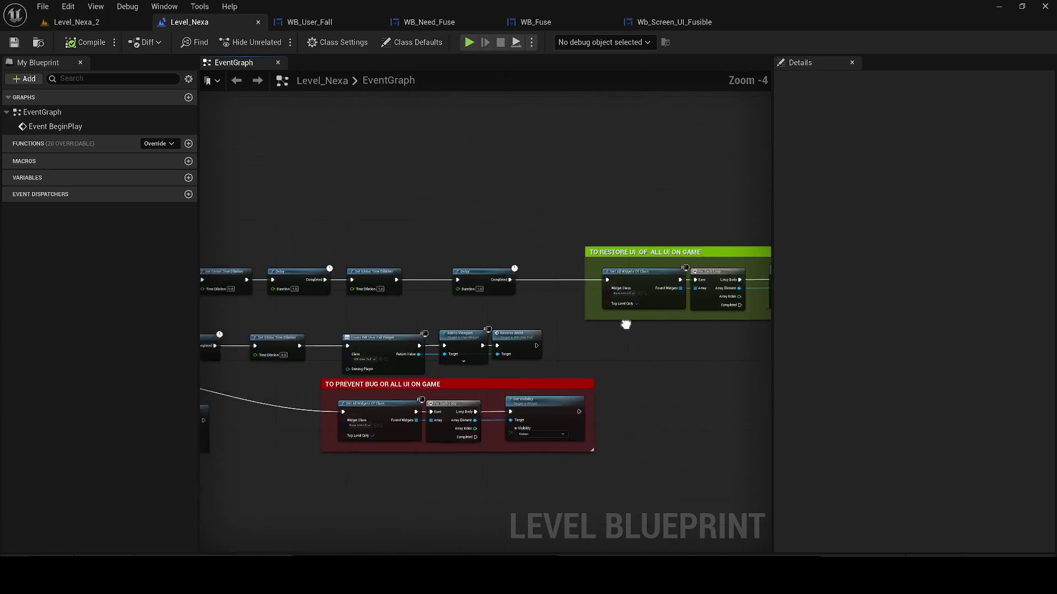
pyautogui.scroll(1, 693, 451)
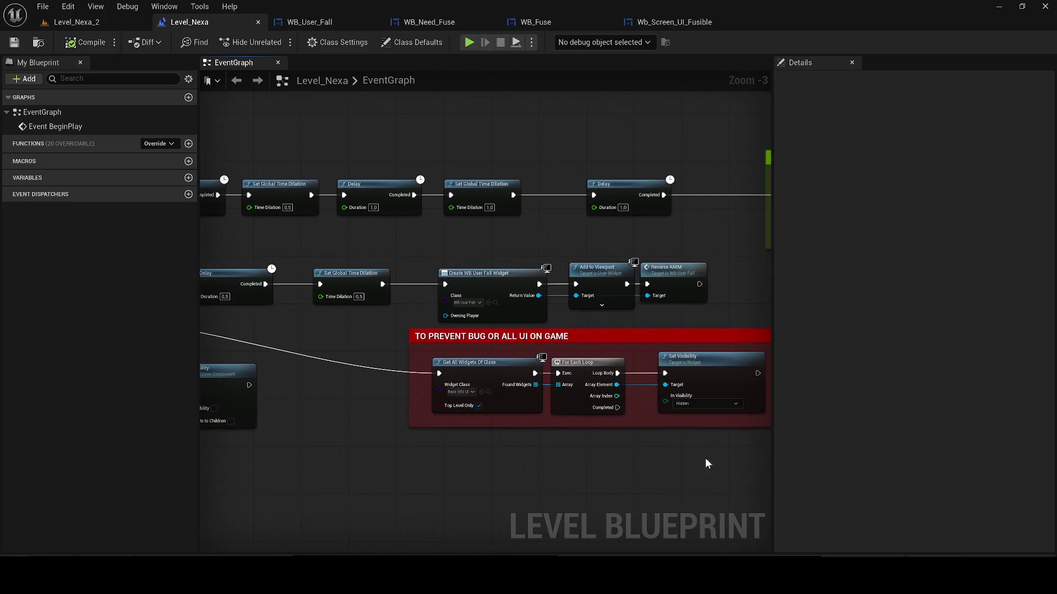
# - Move the red comment group and retitle it 'TO PREVENT BUG + HIDE WIDGET OF ALL GAME'
pyautogui.moveTo(714, 440); pyautogui.dragTo(350, 332)
pyautogui.moveTo(395, 329)
pyautogui.mouseDown()
pyautogui.moveTo(355, 334)
pyautogui.moveTo(430, 340)
pyautogui.mouseUp()
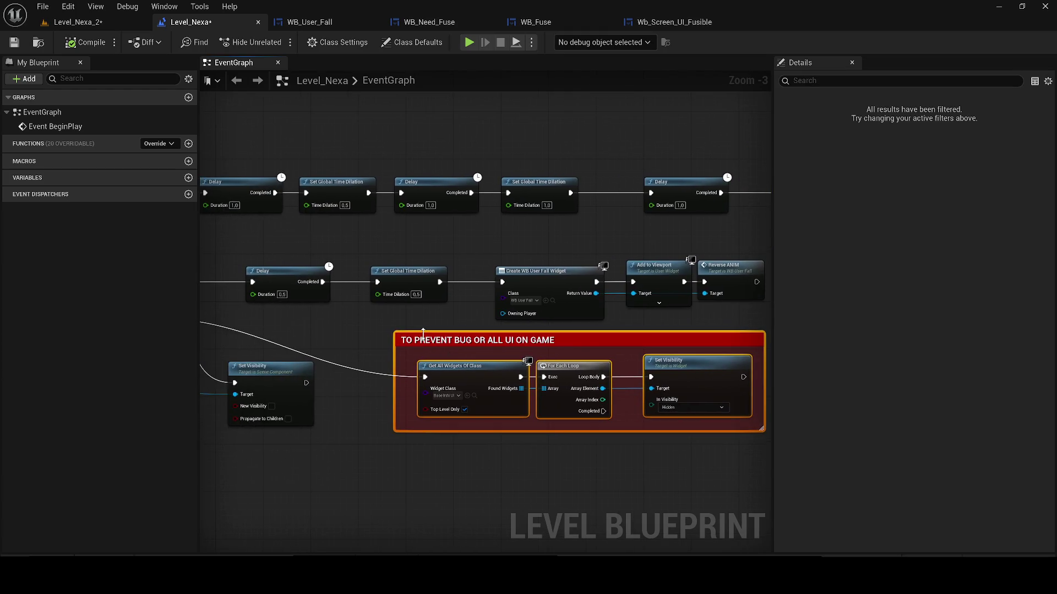
pyautogui.doubleClick(489, 341)
pyautogui.press('BackSpace')
pyautogui.press('BackSpace')
pyautogui.press('BackSpace')
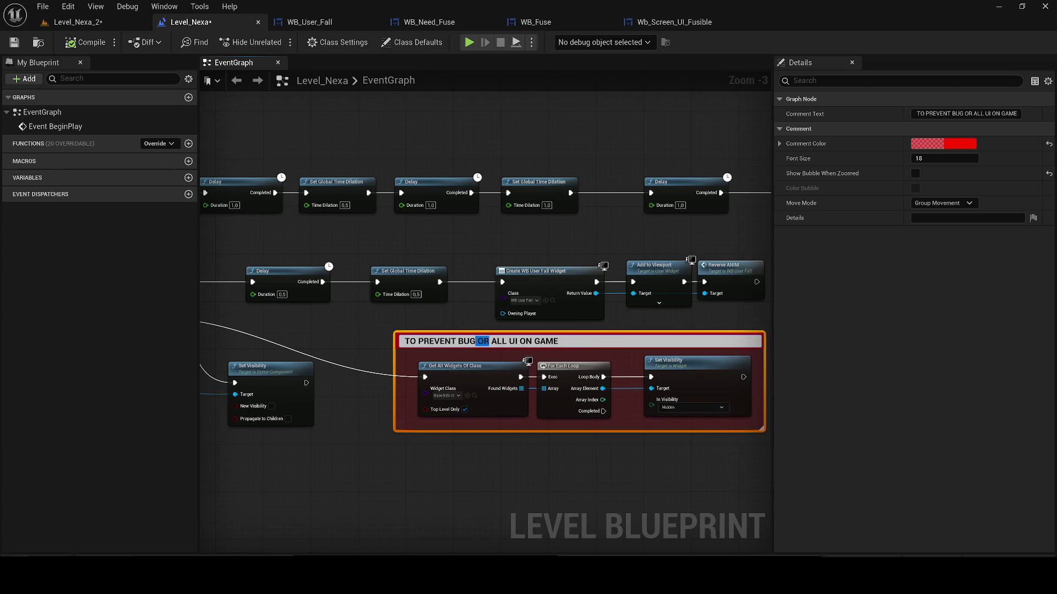
pyautogui.write('+')
pyautogui.press('BackSpace')
pyautogui.write('+ hide')
pyautogui.press('BackSpace')
pyautogui.press('BackSpace')
pyautogui.press('BackSpace')
pyautogui.write('HIDE WI')
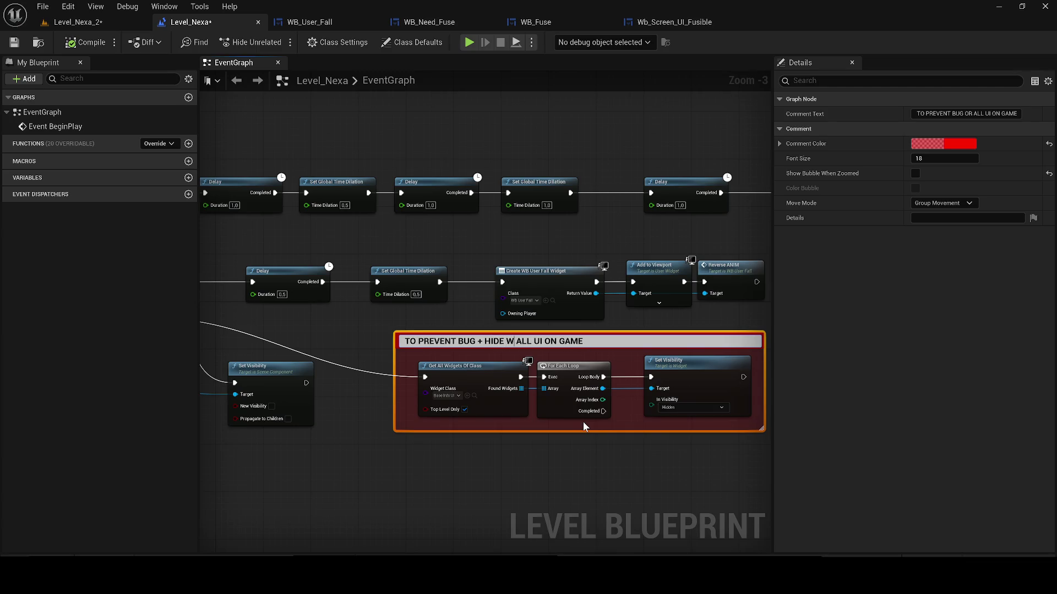
pyautogui.write('DGET OF ')
pyautogui.write('ALL GAME')
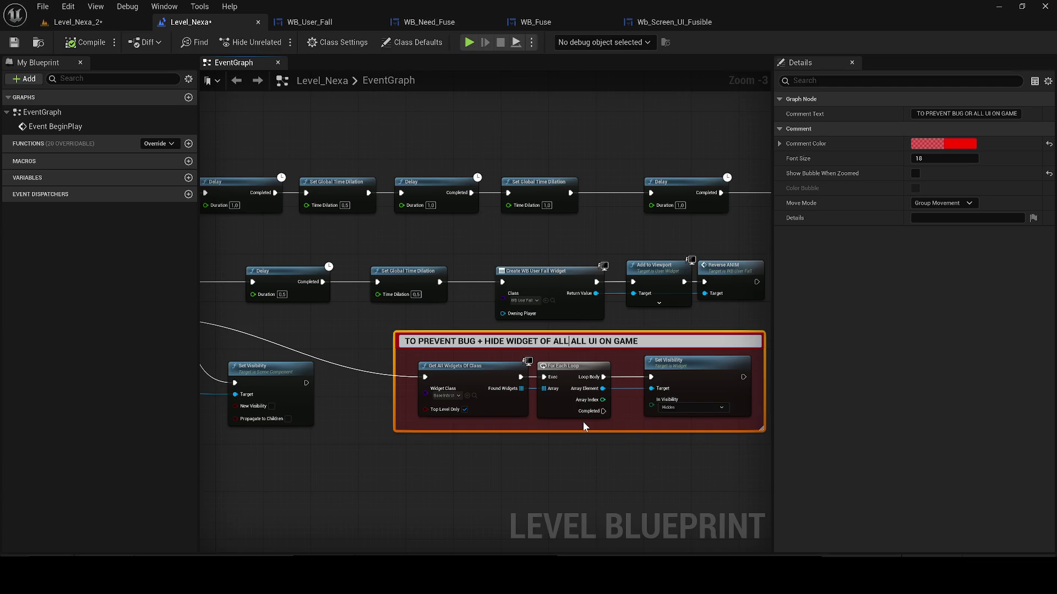
pyautogui.press('Return')
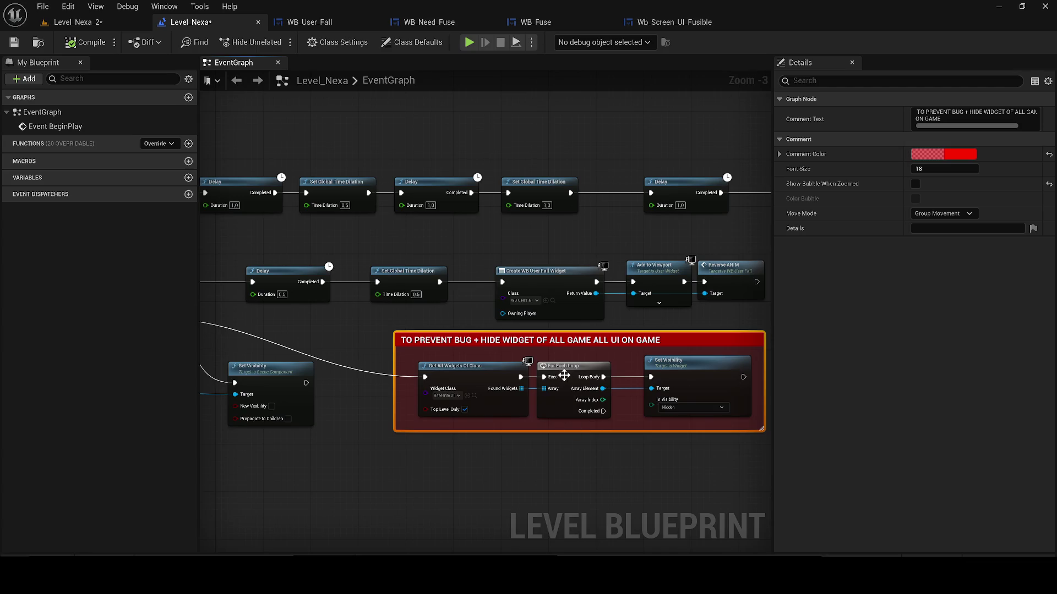
# - Revise the title to 'TO PREVENT BUG + HIDE WIDGET + HIDE UI OF ALL GAME' and save
pyautogui.click(572, 351)
pyautogui.click(636, 345)
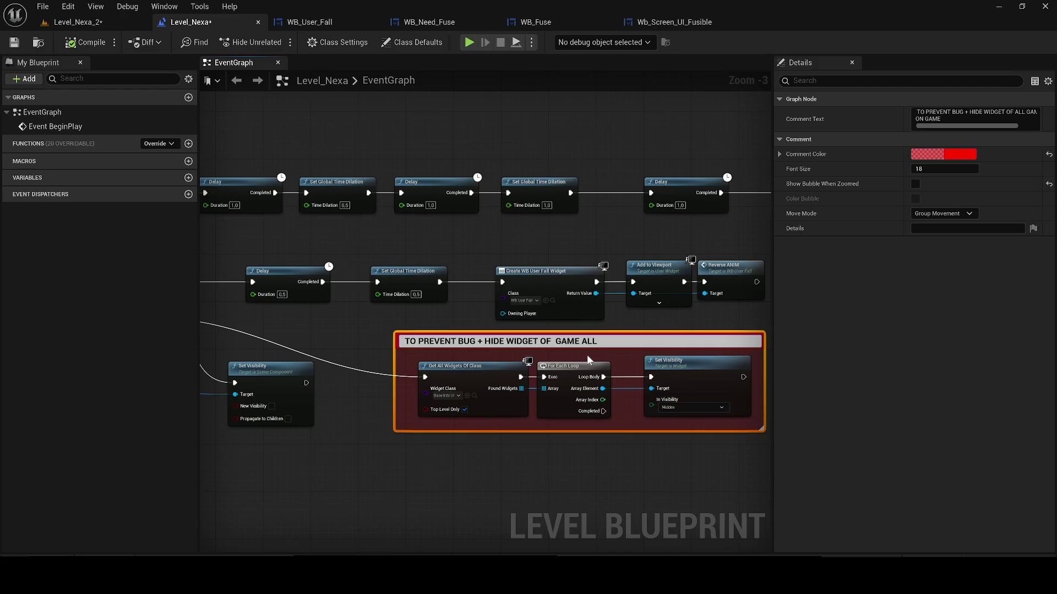
pyautogui.press('BackSpace')
pyautogui.press('BackSpace')
pyautogui.press('BackSpace')
pyautogui.write('+ HIDE ')
pyautogui.write('O ')
pyautogui.write('F AL')
pyautogui.write('L')
pyautogui.press('BackSpace')
pyautogui.press('BackSpace')
pyautogui.press('BackSpace')
pyautogui.press('Return')
pyautogui.scroll(-2, 360, 190)
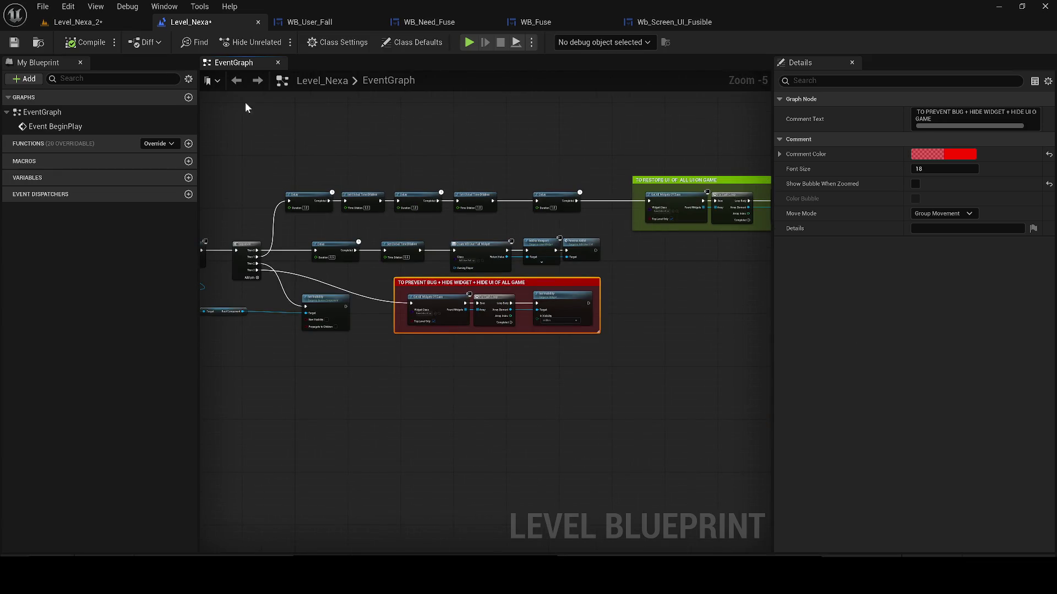
pyautogui.click(14, 42)
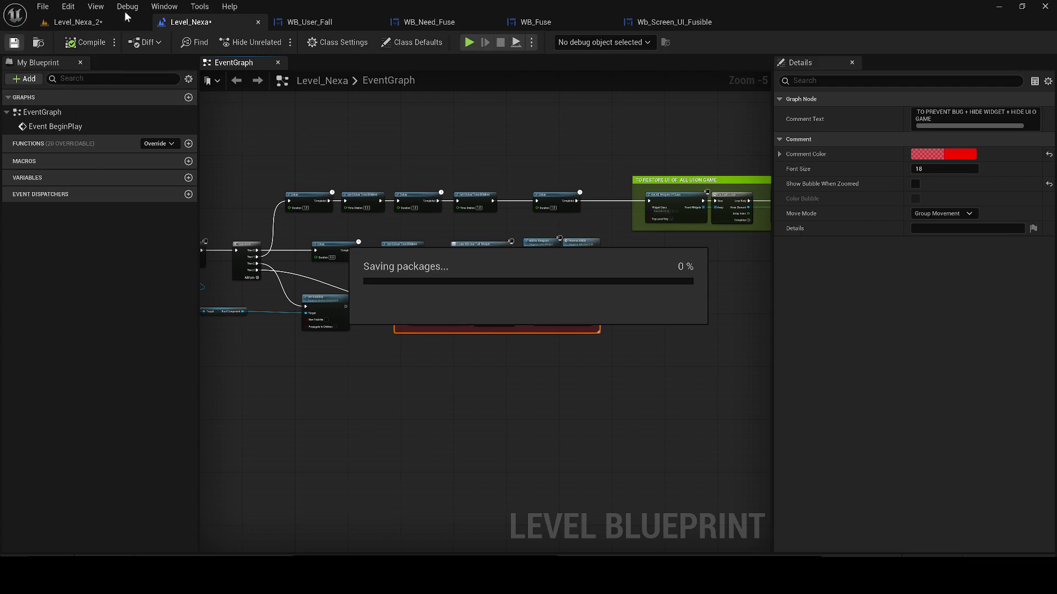
# - Play-test Level_Nexa_2, then set the first Delay's duration to 3 seconds
pyautogui.click(120, 21)
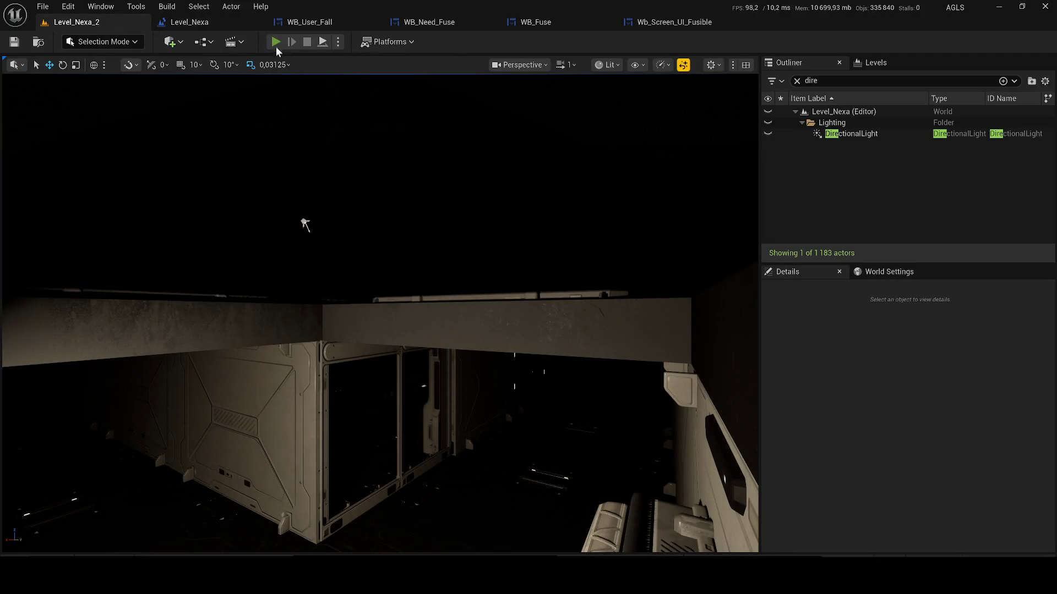
pyautogui.hotkey('alt', 'p')
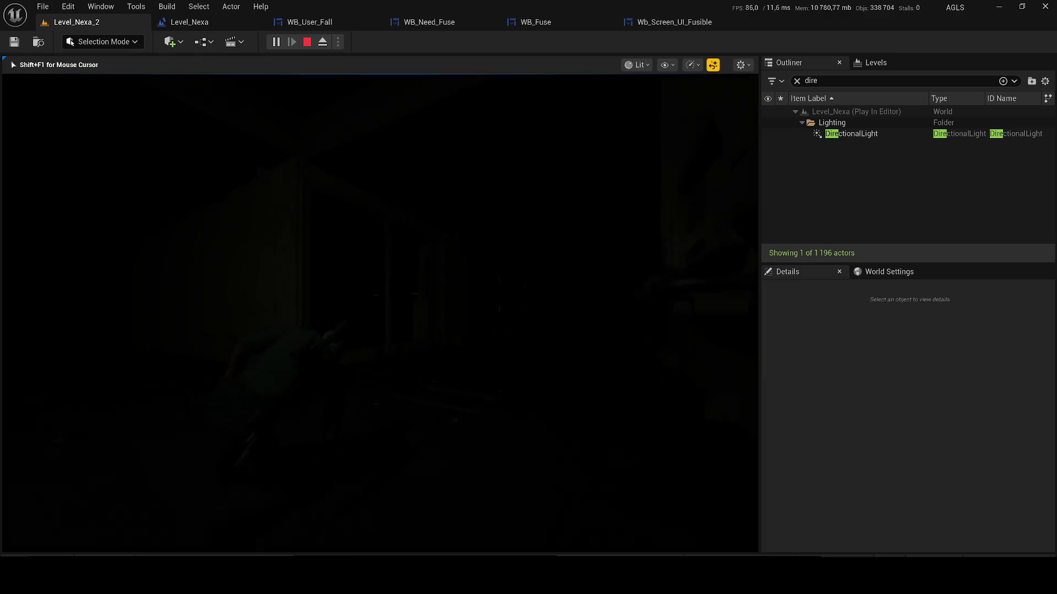
pyautogui.click(230, 25)
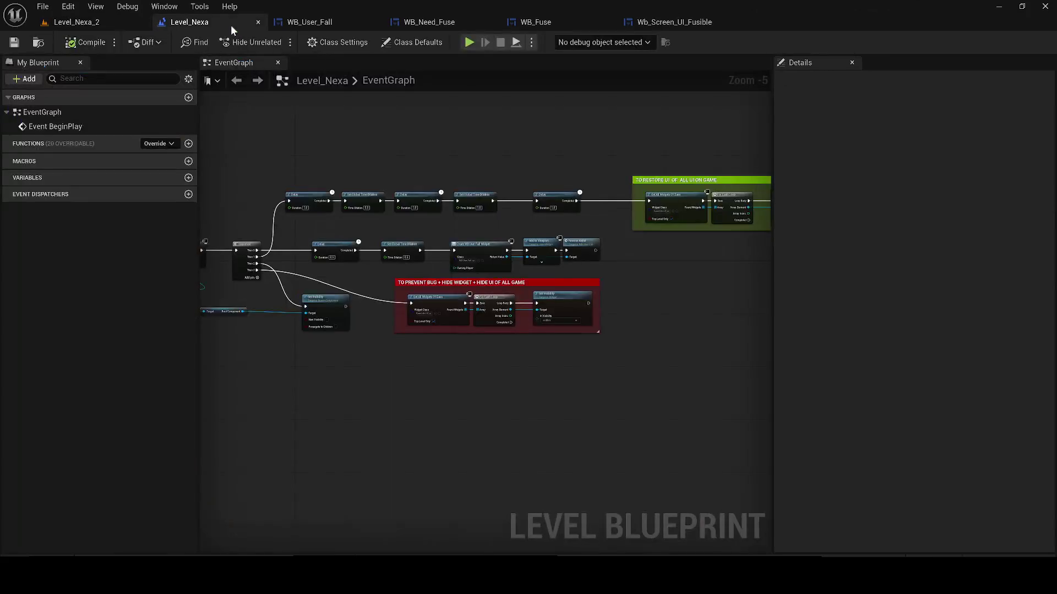
pyautogui.scroll(4, 374, 277)
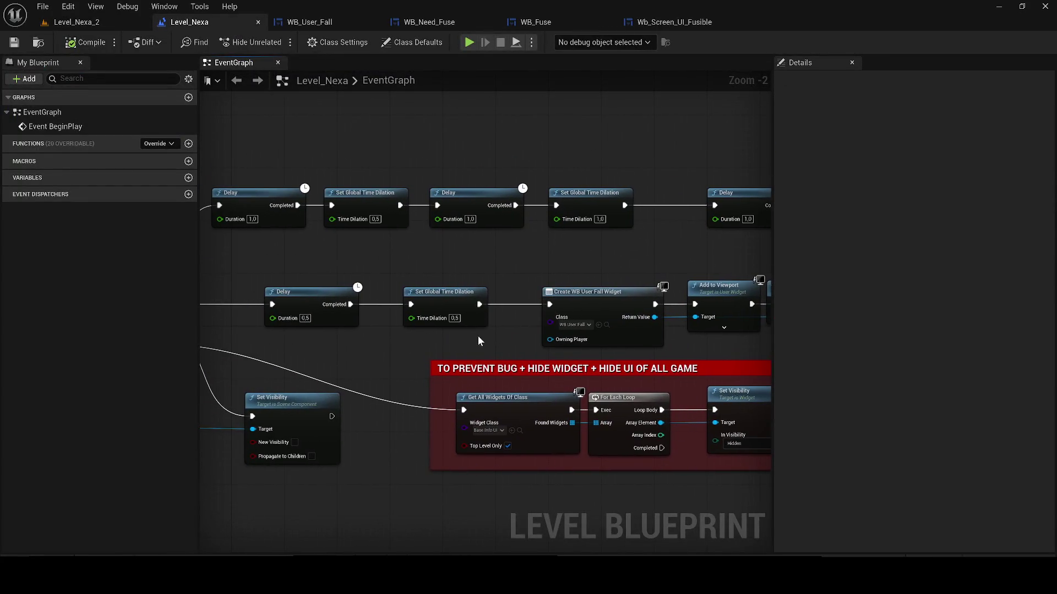
pyautogui.scroll(-2, 504, 313)
pyautogui.moveTo(500, 316)
pyautogui.mouseDown()
pyautogui.moveTo(392, 311)
pyautogui.moveTo(524, 328)
pyautogui.mouseUp()
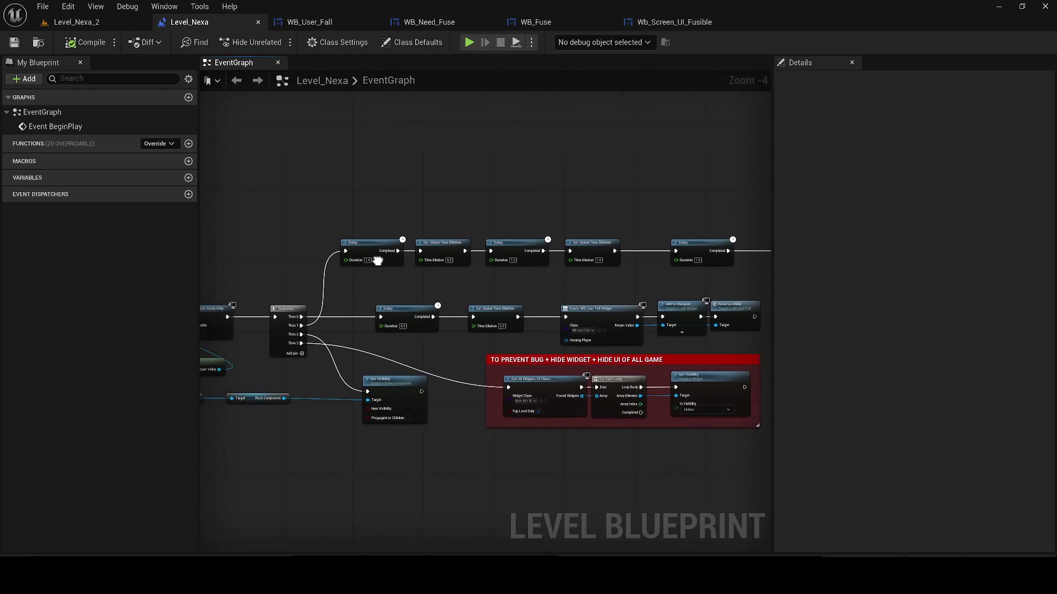
pyautogui.scroll(1, 378, 259)
pyautogui.press('Return')
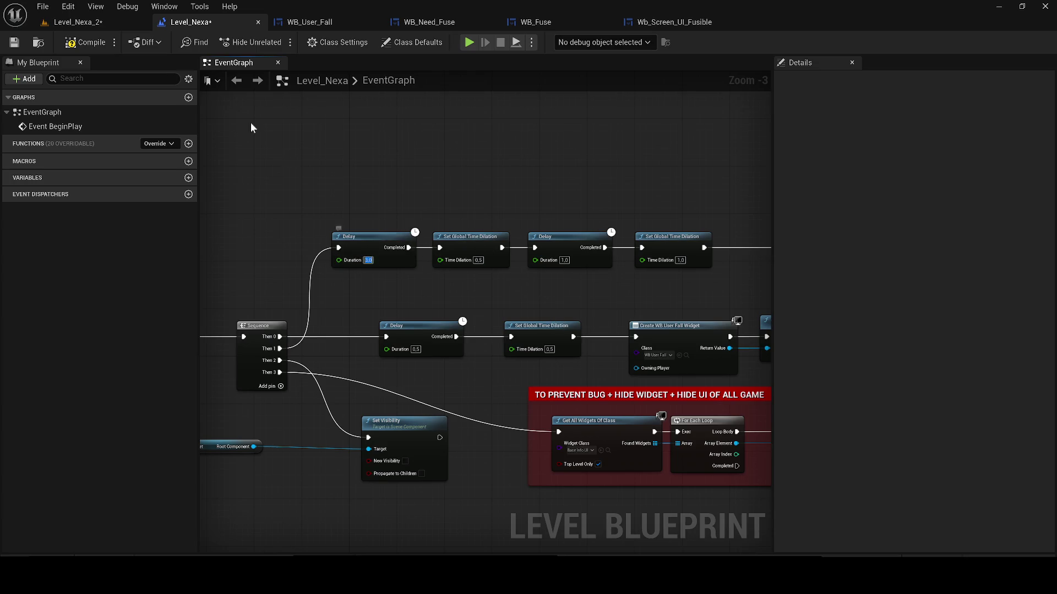
# - Play-test again, running the character forward into the corridor, then stop
pyautogui.click(70, 25)
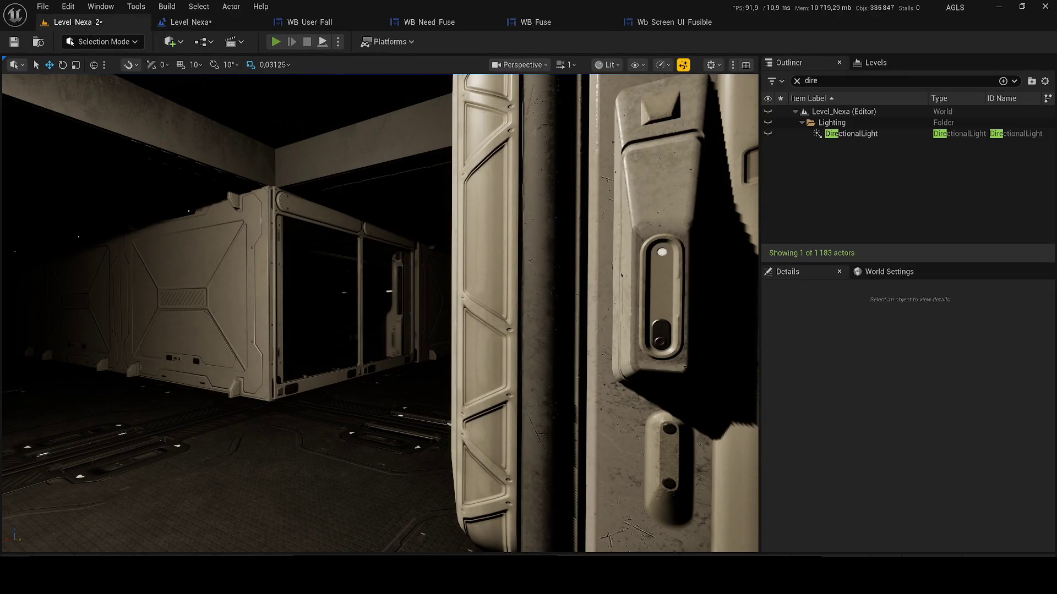
pyautogui.hotkey('alt', 'p')
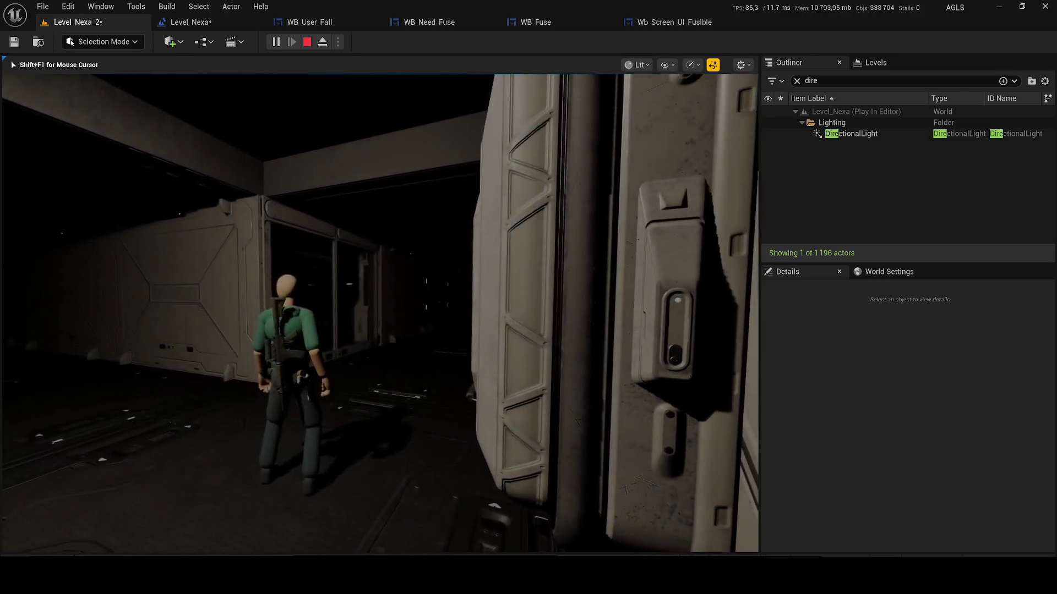
pyautogui.press('w')
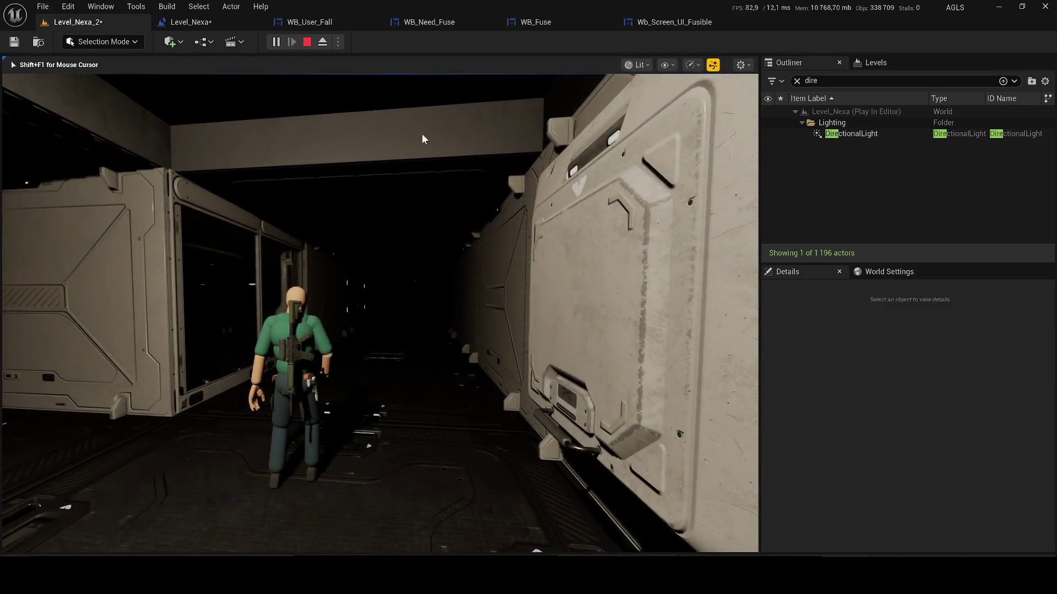
pyautogui.press('Escape')
# - Set the first Delay to 2 seconds, play-test once more, and open the Content Browser
pyautogui.click(223, 24)
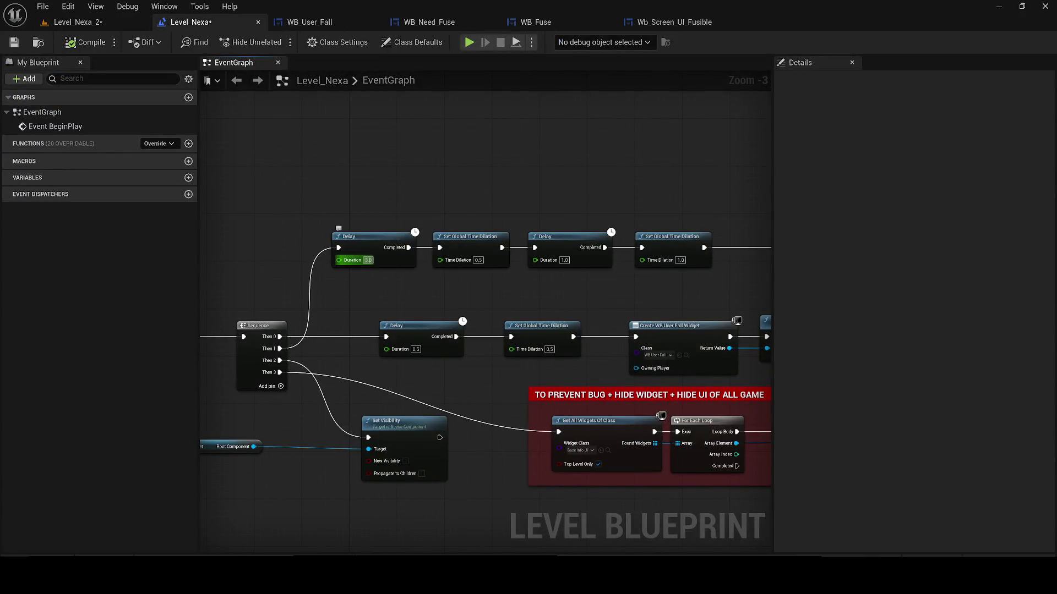
pyautogui.write('2')
pyautogui.press('Return')
pyautogui.click(94, 24)
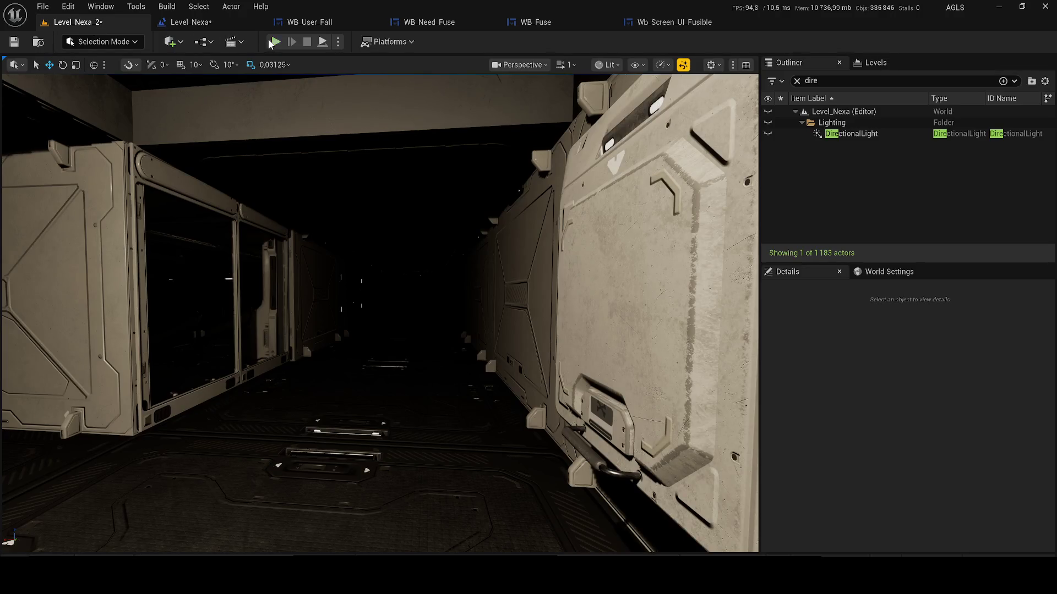
pyautogui.hotkey('alt', 'p')
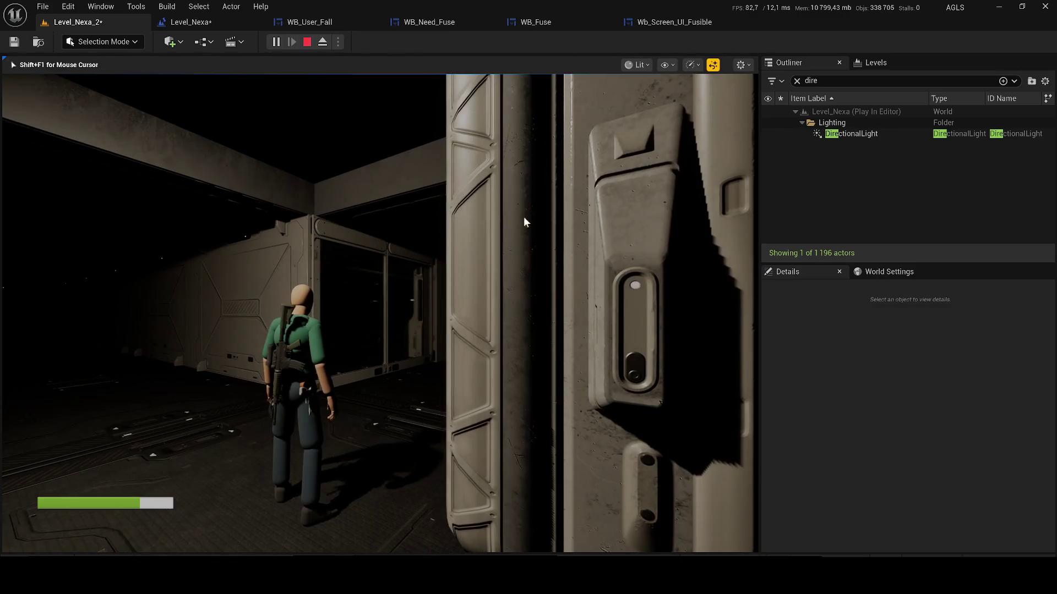
pyautogui.press('Escape')
pyautogui.hotkey('ctrl', 'space')
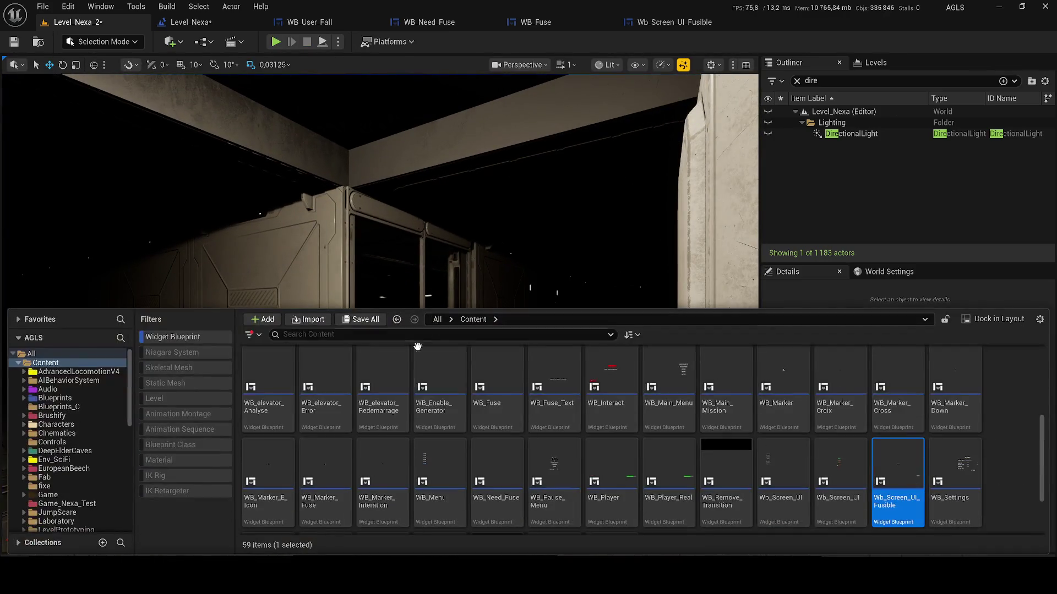
# - Locate WB_User_Fall in the HUD folder, duplicate it, and name the copy WB_Black
pyautogui.scroll(-2, 731, 466)
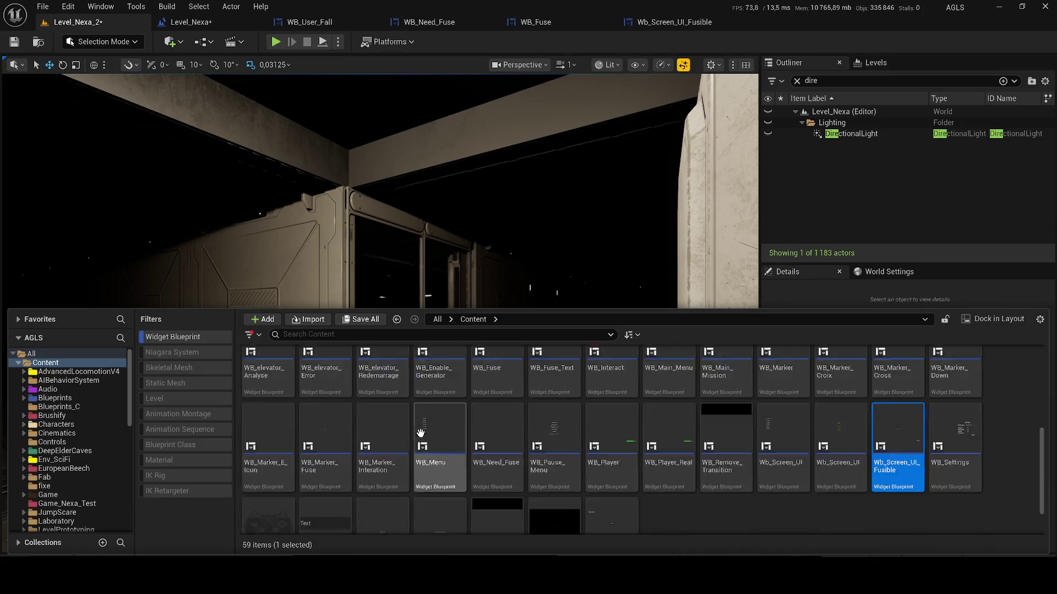
pyautogui.rightClick(576, 476)
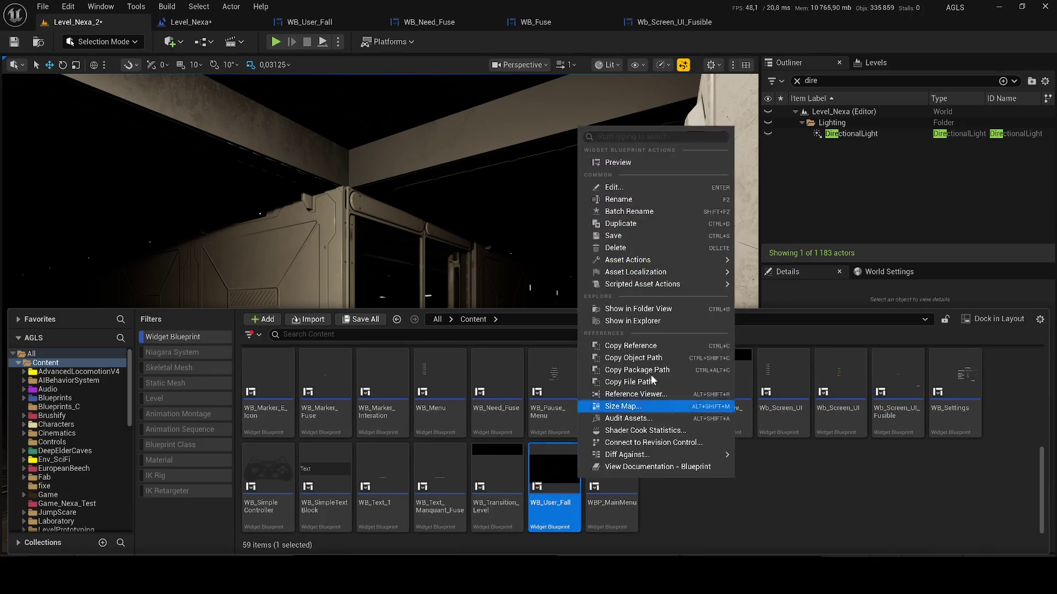
pyautogui.click(633, 309)
pyautogui.hotkey('ctrl', 'd')
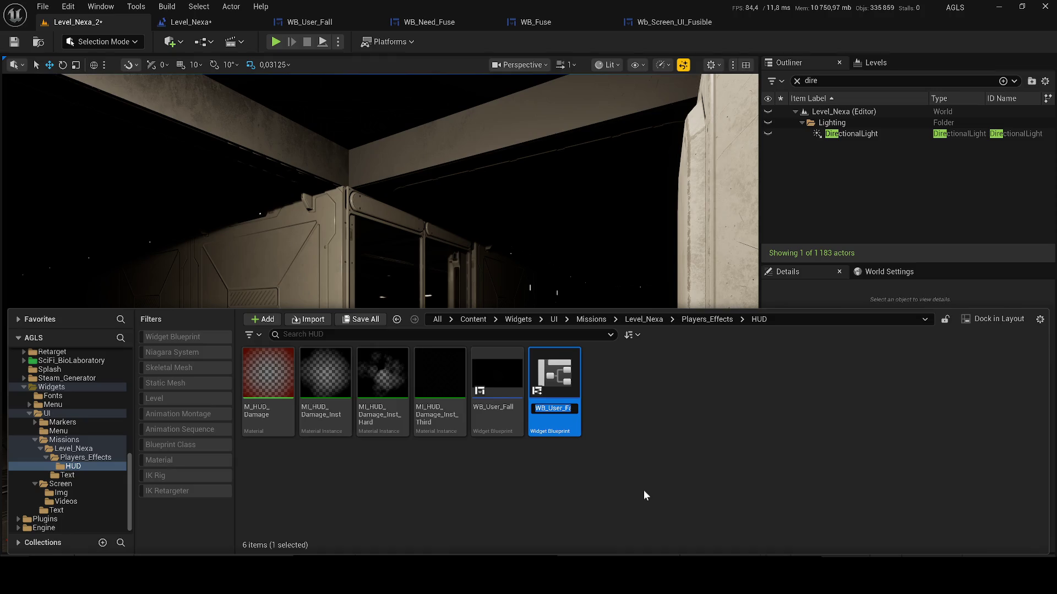
pyautogui.write('W')
pyautogui.write('B_BL')
pyautogui.write('ack')
pyautogui.press('Return')
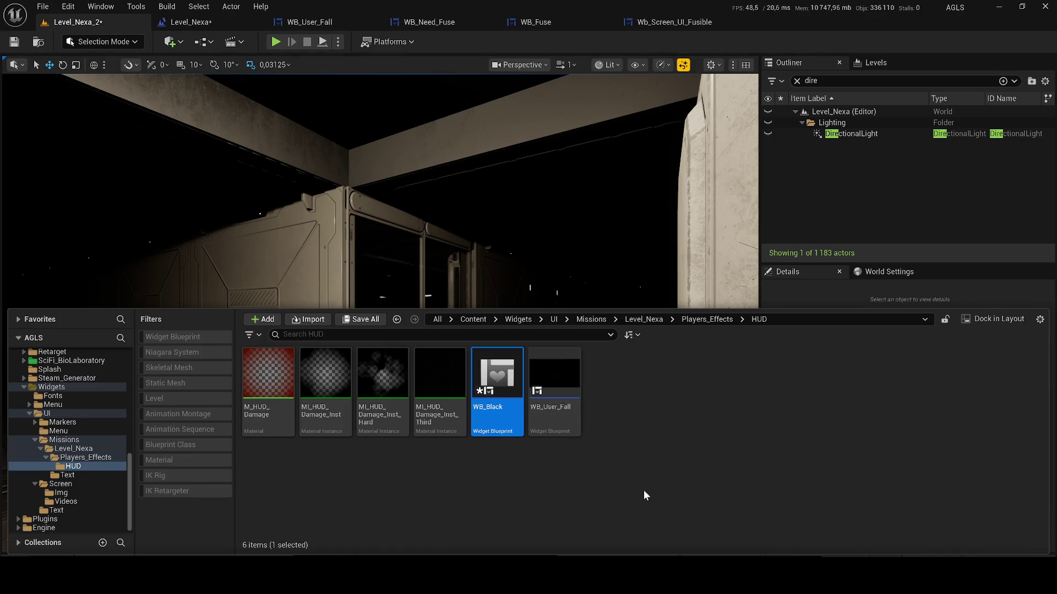
# - Open WB_Black docked in the main window and close the other widget editors
pyautogui.doubleClick(511, 385)
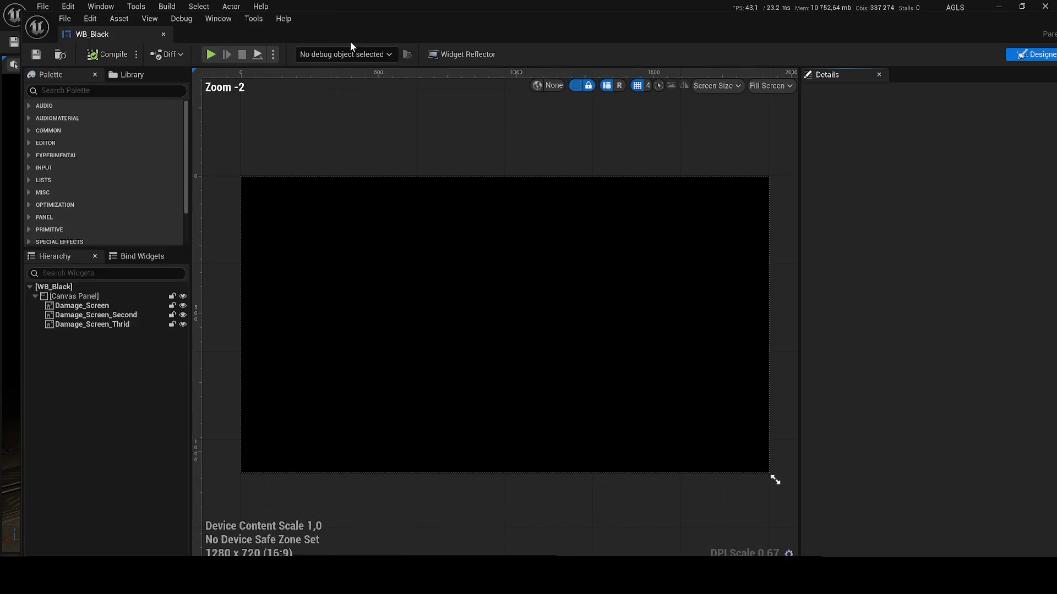
pyautogui.moveTo(97, 37)
pyautogui.mouseDown()
pyautogui.moveTo(401, 31)
pyautogui.moveTo(354, 22)
pyautogui.mouseUp()
pyautogui.click(375, 22)
pyautogui.click(374, 22)
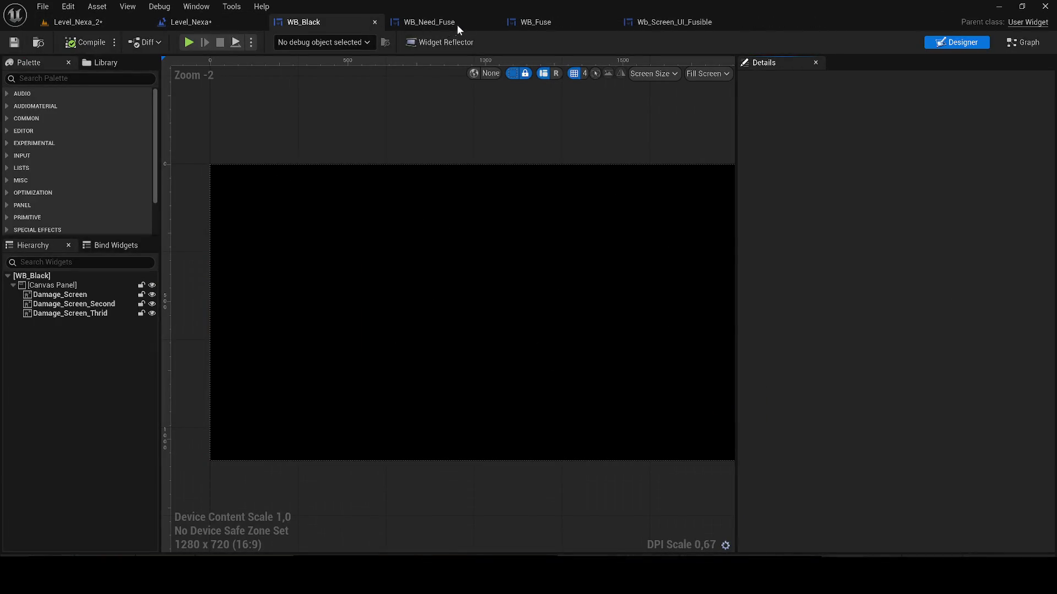
pyautogui.click(491, 22)
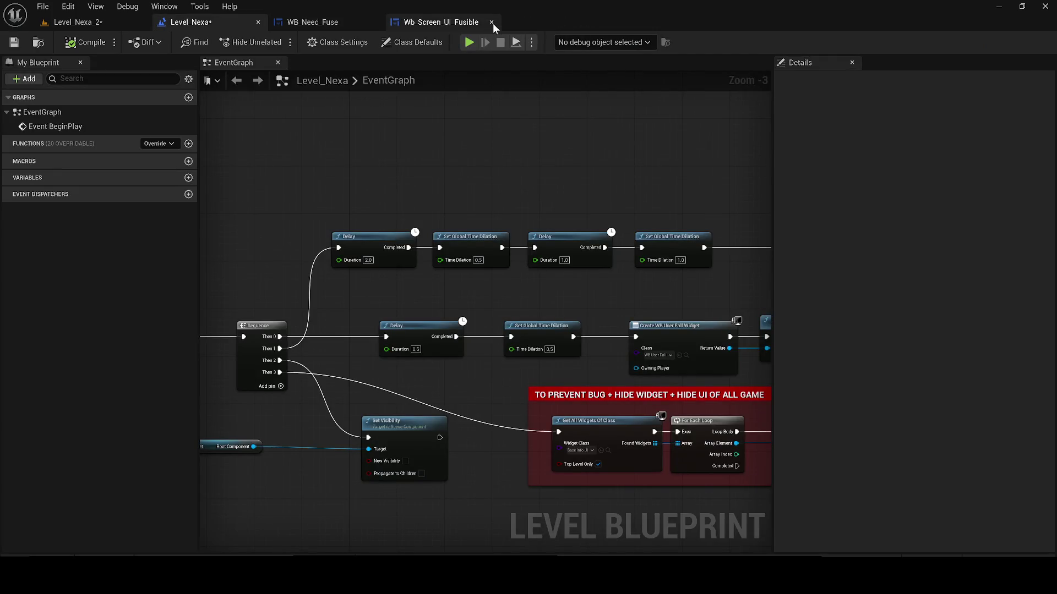
pyautogui.click(493, 23)
pyautogui.click(375, 22)
pyautogui.hotkey('ctrl', 'space')
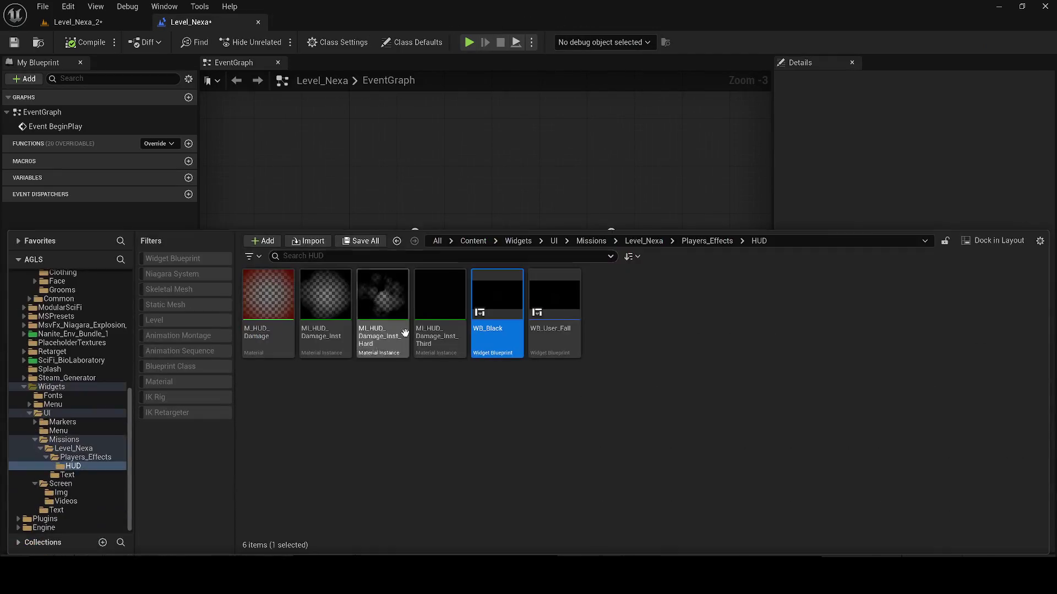
pyautogui.moveTo(448, 230); pyautogui.dragTo(448, 346)
pyautogui.doubleClick(499, 416)
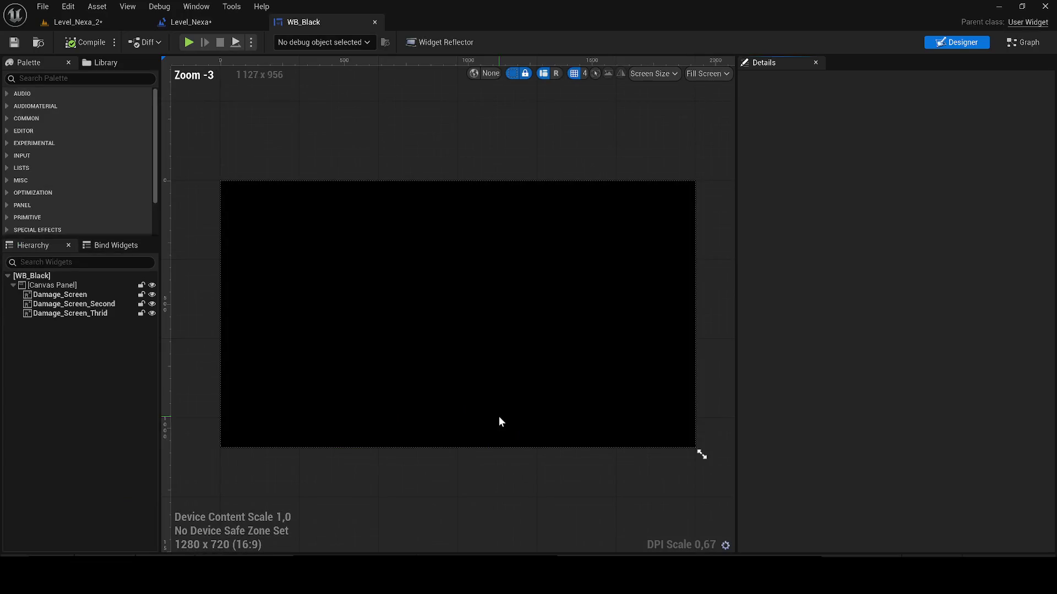
# - Delete Damage_Screen and Damage_Screen_Second, then inspect Damage_Screen_Thrid's MI_HUD_Damage_Inst_Third material
pyautogui.click(75, 312)
pyautogui.click(73, 304)
pyautogui.press('Delete')
pyautogui.click(71, 296)
pyautogui.press('Delete')
pyautogui.click(70, 295)
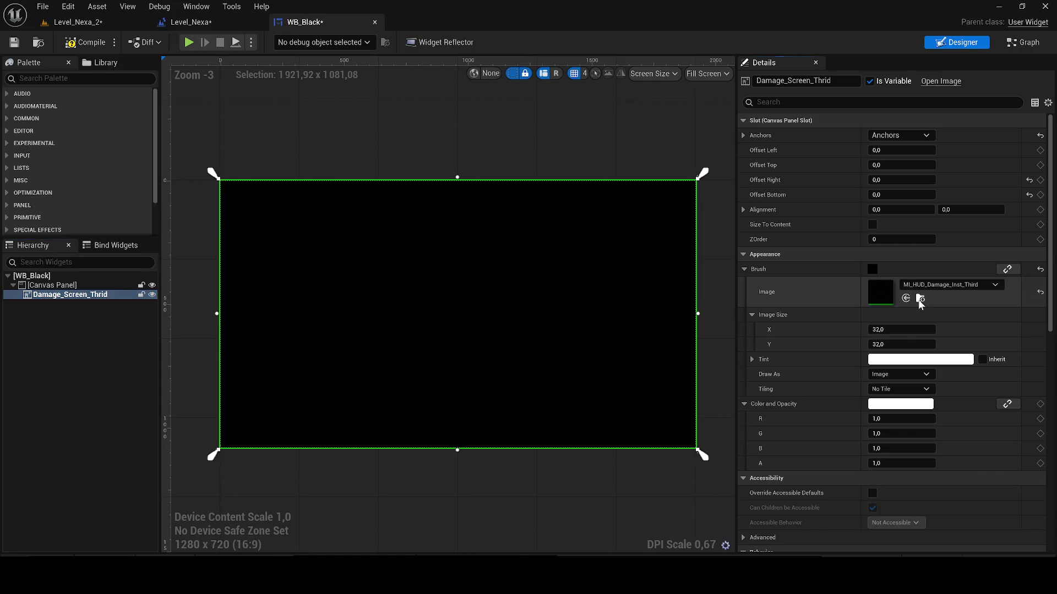
pyautogui.click(920, 299)
pyautogui.doubleClick(435, 434)
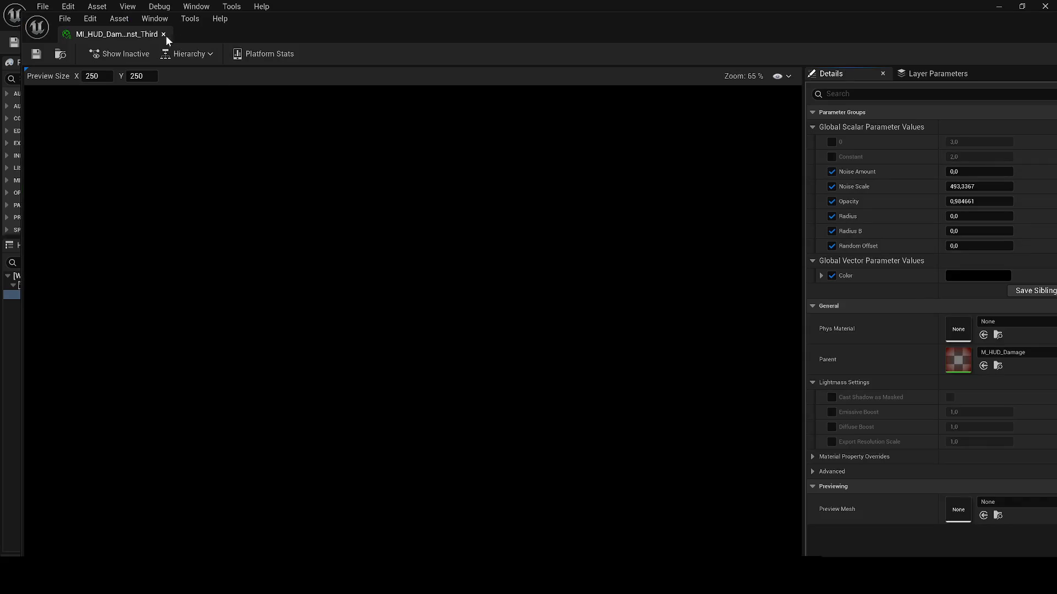
pyautogui.click(163, 34)
# - Delete every node in WB_Black's event graph and compile
pyautogui.click(1024, 42)
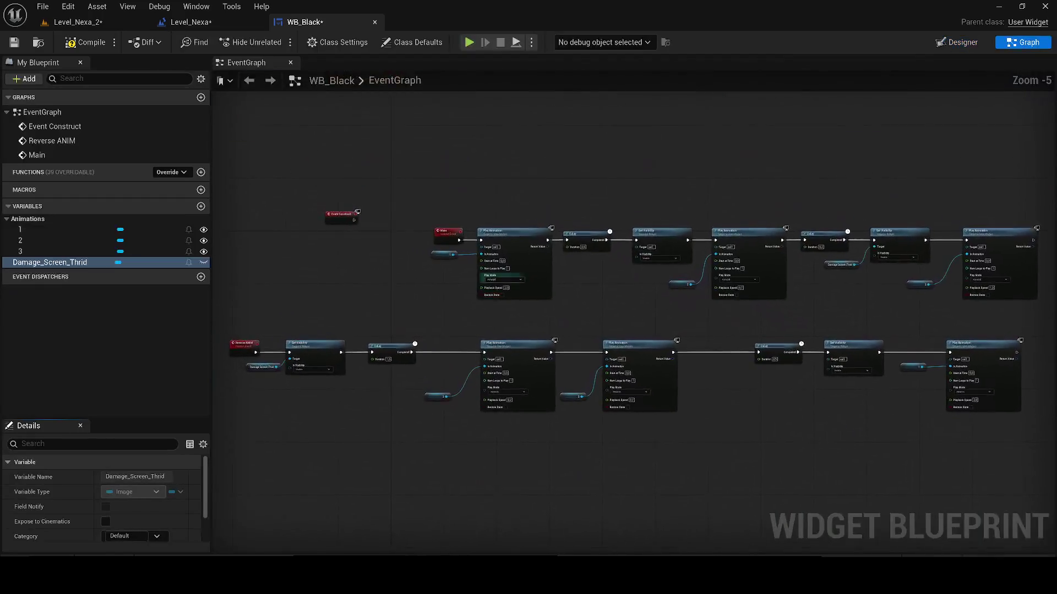
pyautogui.scroll(-4, 508, 285)
pyautogui.hotkey('ctrl', 'a')
pyautogui.press('Delete')
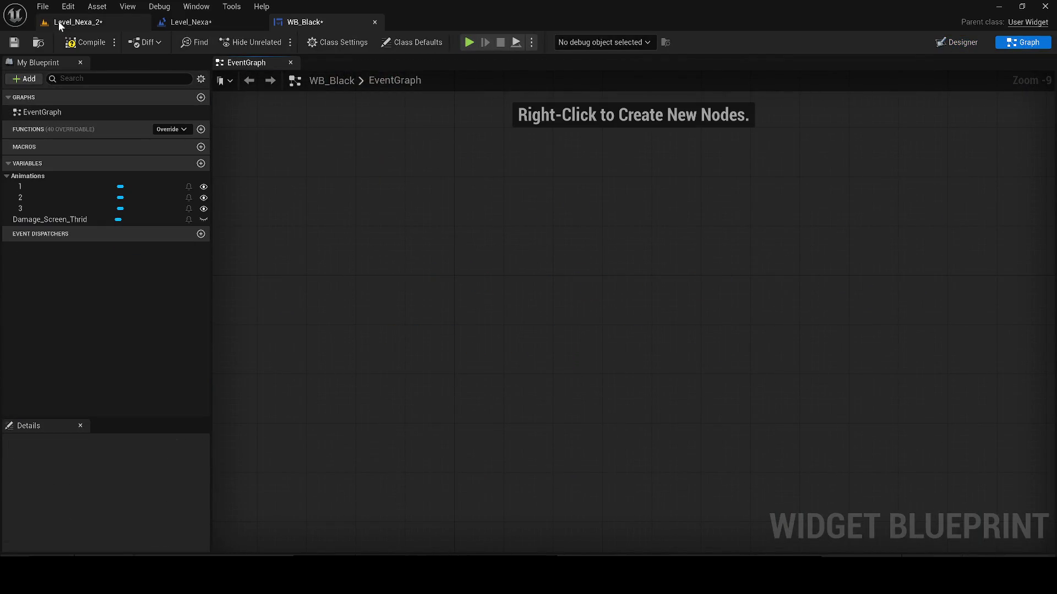
pyautogui.click(79, 42)
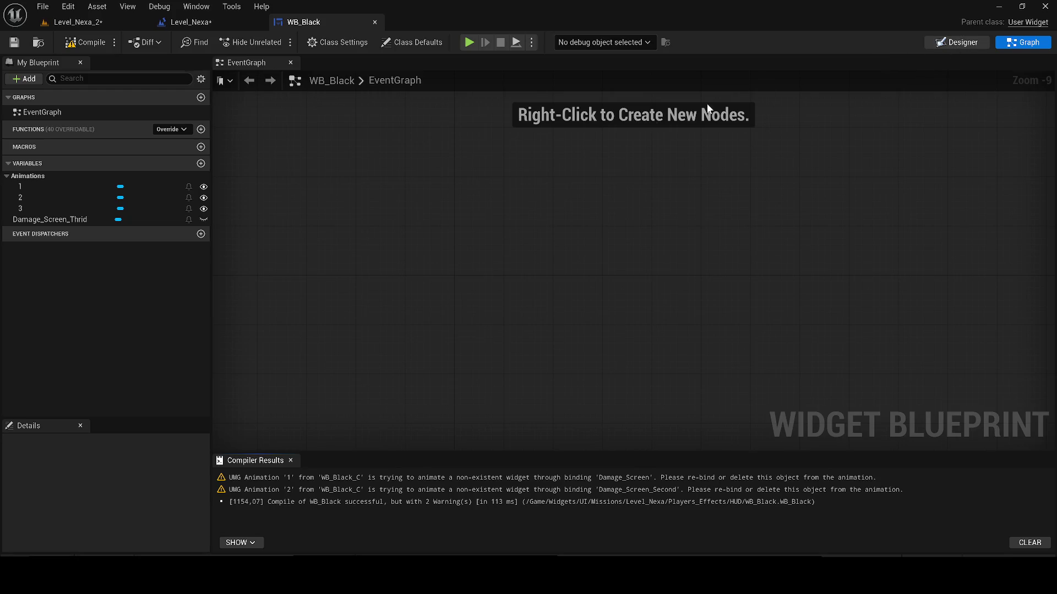
# - Adjust WB_Black's Animations panel, entering 3, and recompile the widget
pyautogui.click(956, 42)
pyautogui.click(196, 6)
pyautogui.click(233, 80)
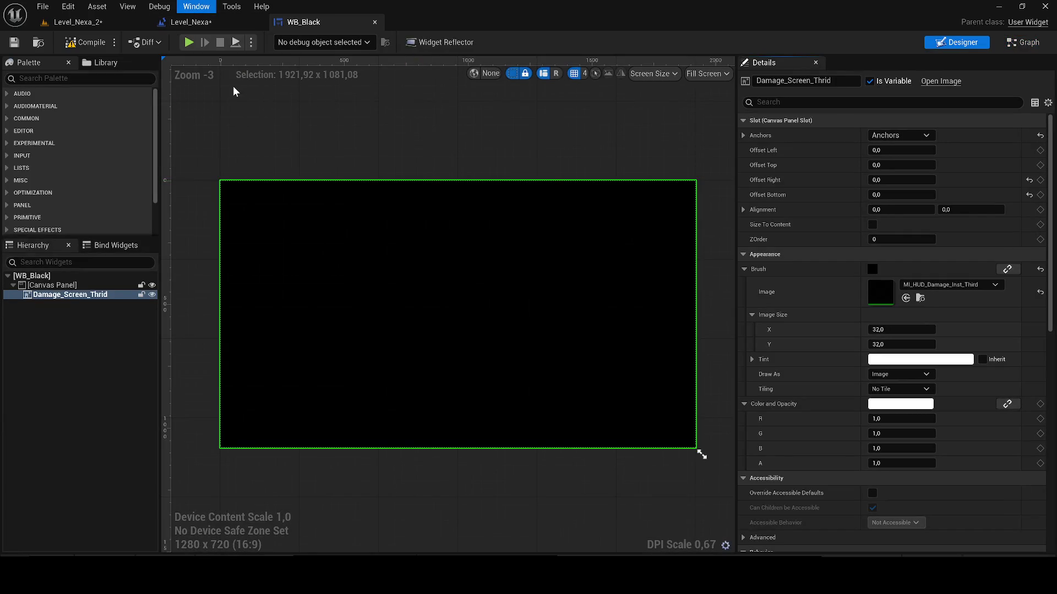
pyautogui.click(177, 413)
pyautogui.write('3')
pyautogui.press('Return')
pyautogui.click(58, 45)
pyautogui.click(242, 397)
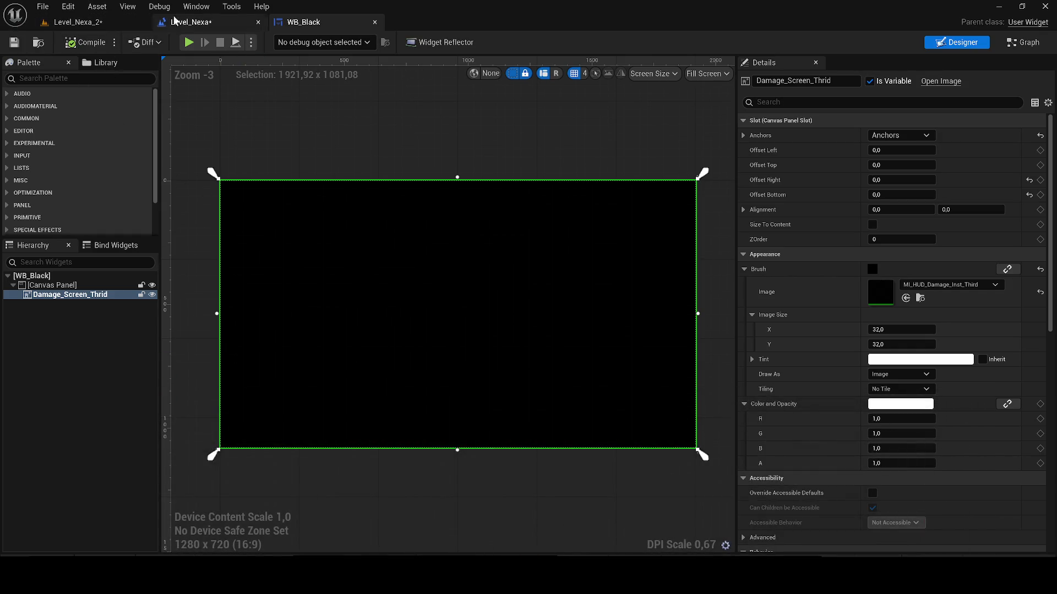
# - In Level_Nexa's graph, add a fifth output to the Sequence node
pyautogui.click(221, 24)
pyautogui.click(273, 390)
pyautogui.moveTo(273, 390)
pyautogui.mouseDown()
pyautogui.moveTo(337, 377)
pyautogui.moveTo(638, 406)
pyautogui.mouseUp()
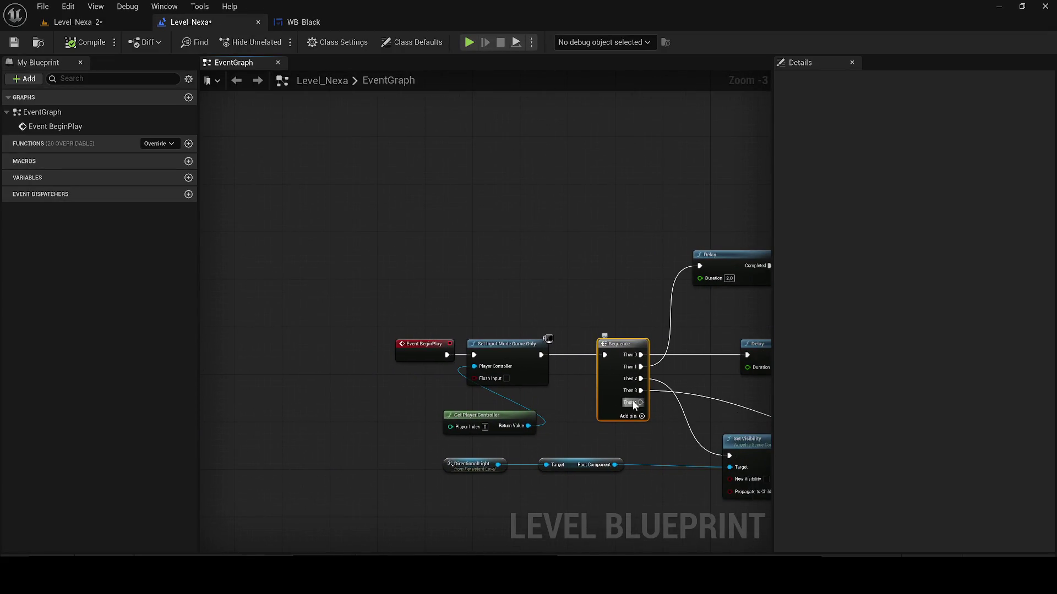
# - Move Event BeginPlay left and add a Create Widget node after it
pyautogui.moveTo(585, 340)
pyautogui.mouseDown()
pyautogui.moveTo(246, 340)
pyautogui.moveTo(291, 385)
pyautogui.mouseUp()
pyautogui.write('creazte')
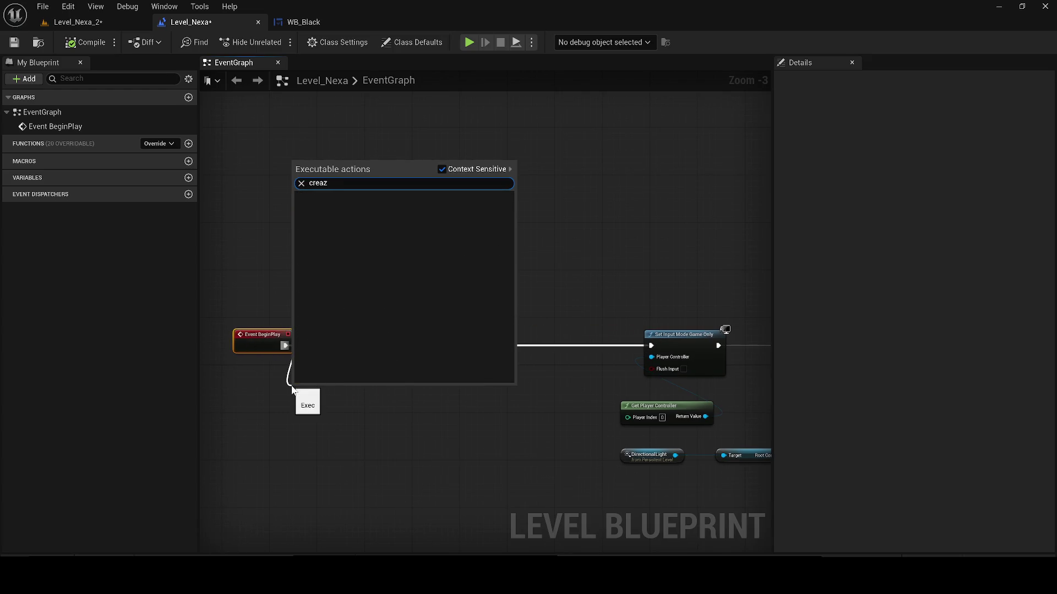
pyautogui.press('BackSpace')
pyautogui.write('e si')
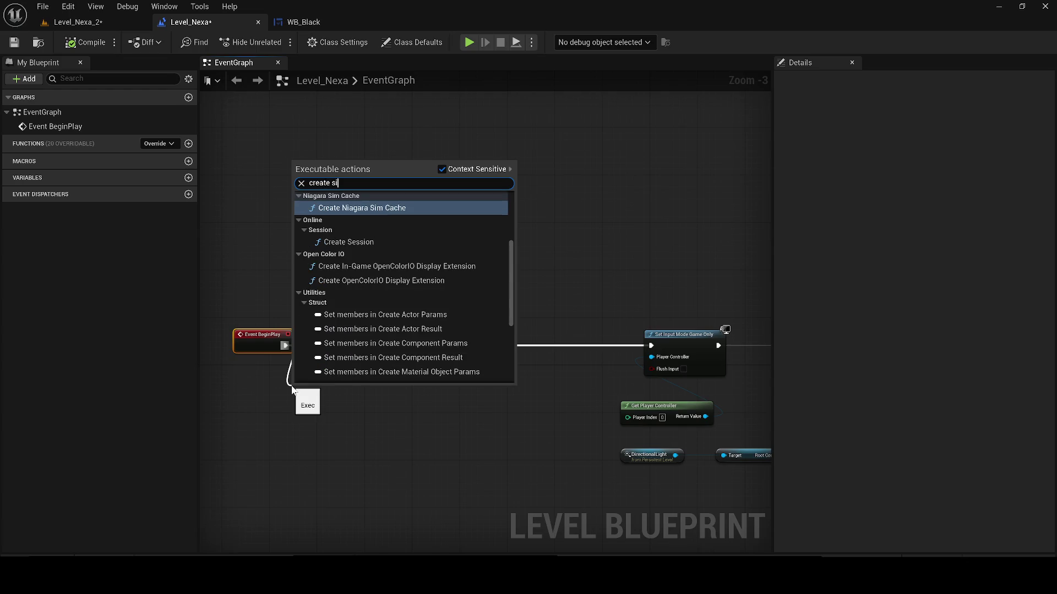
pyautogui.press('BackSpace')
pyautogui.press('BackSpace')
pyautogui.write('widget')
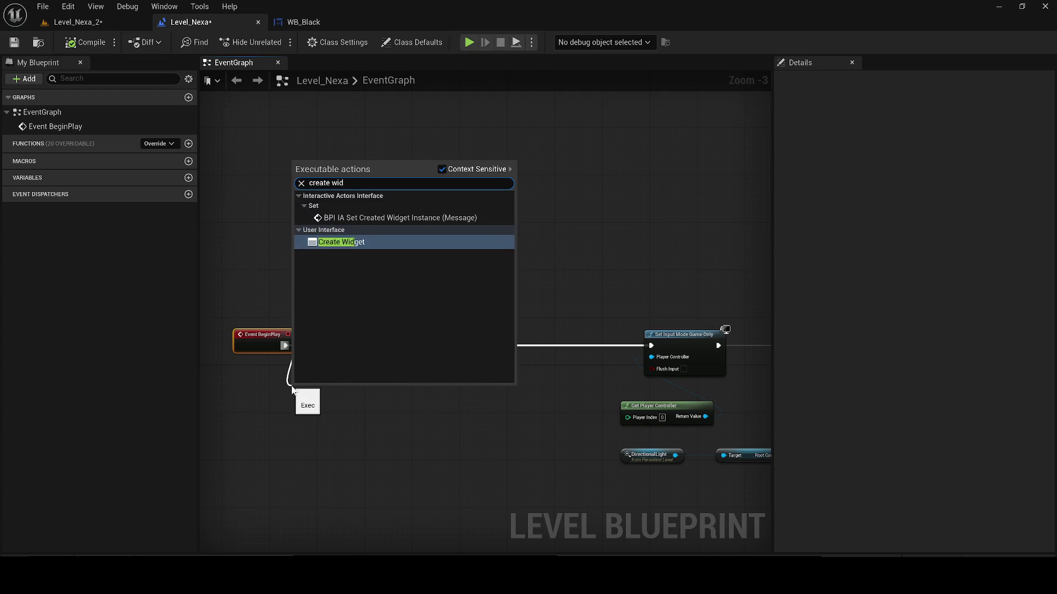
pyautogui.press('Return')
# - Set the Create Widget node's class to WB_Black
pyautogui.scroll(2, 341, 346)
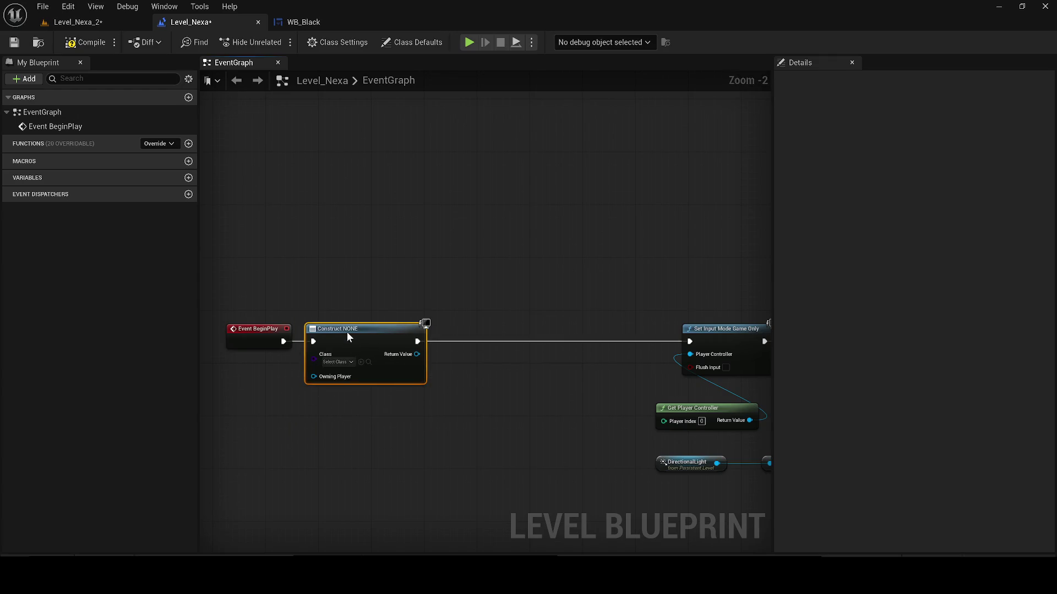
pyautogui.click(335, 361)
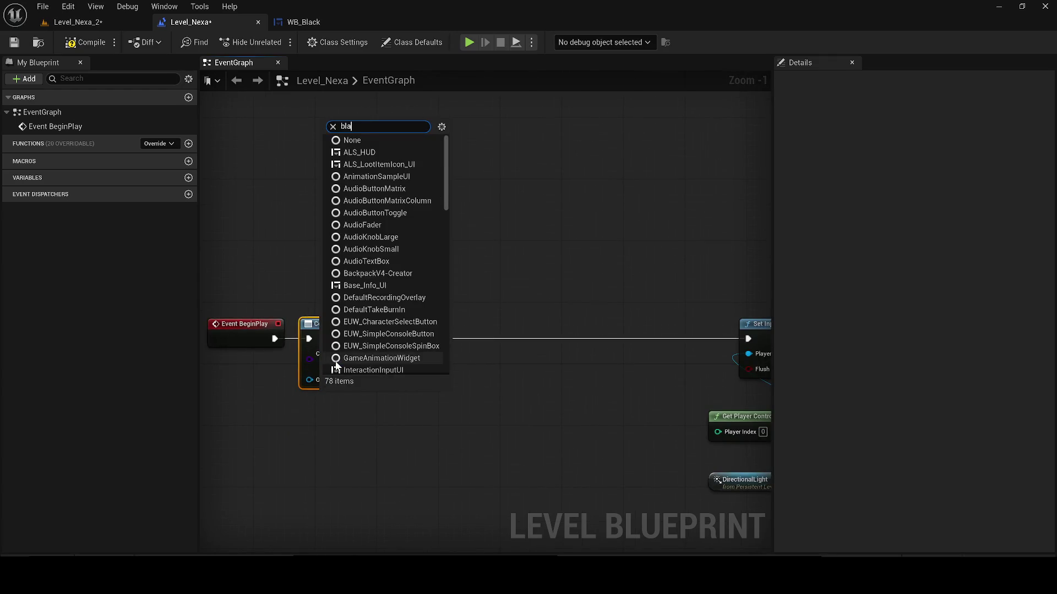
pyautogui.press('BackSpace')
pyautogui.press('BackSpace')
pyautogui.write('k')
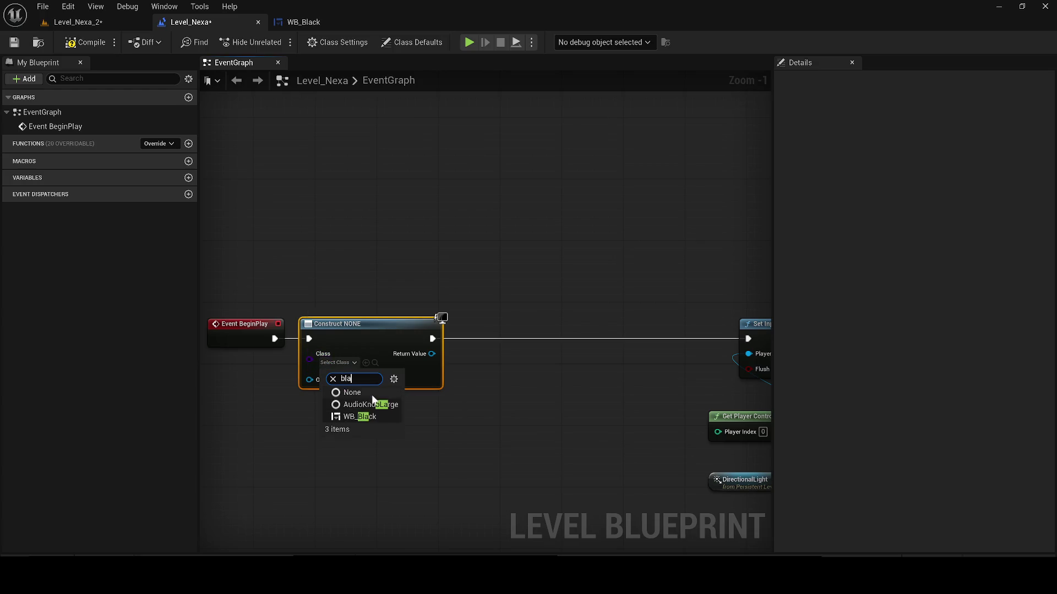
pyautogui.click(368, 418)
# - Feed the widget's return value into a new Add to Viewport node and tidy the chain
pyautogui.moveTo(438, 354); pyautogui.dragTo(488, 355)
pyautogui.write('add to v')
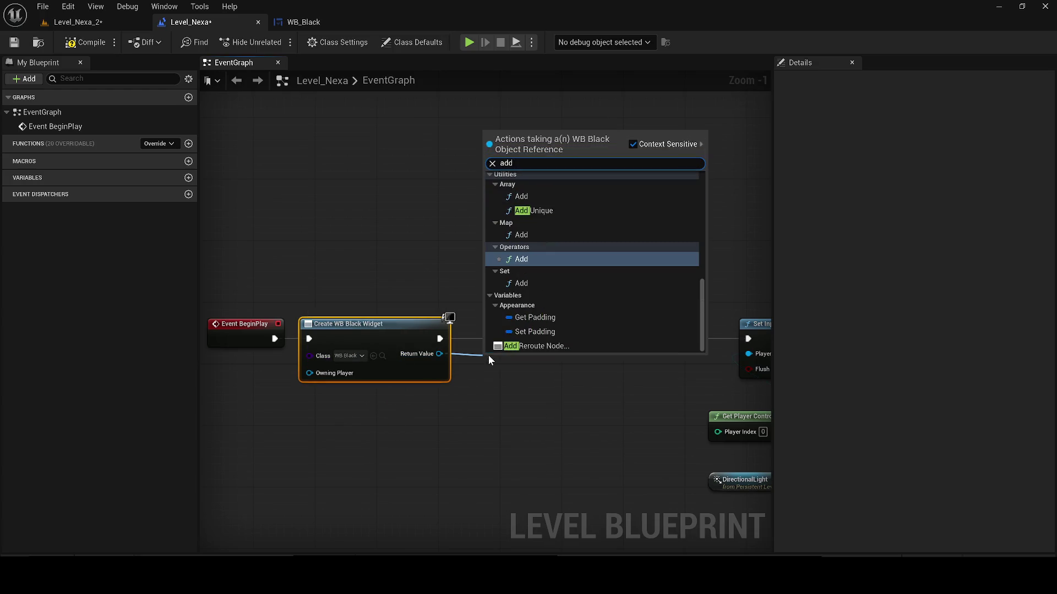
pyautogui.press('Return')
pyautogui.moveTo(526, 369); pyautogui.dragTo(521, 334)
pyautogui.click(387, 361)
pyautogui.moveTo(387, 362)
pyautogui.mouseDown()
pyautogui.moveTo(356, 347)
pyautogui.moveTo(386, 348)
pyautogui.mouseUp()
# - Wire a 0,05-second Delay after Add to Viewport
pyautogui.click(395, 345)
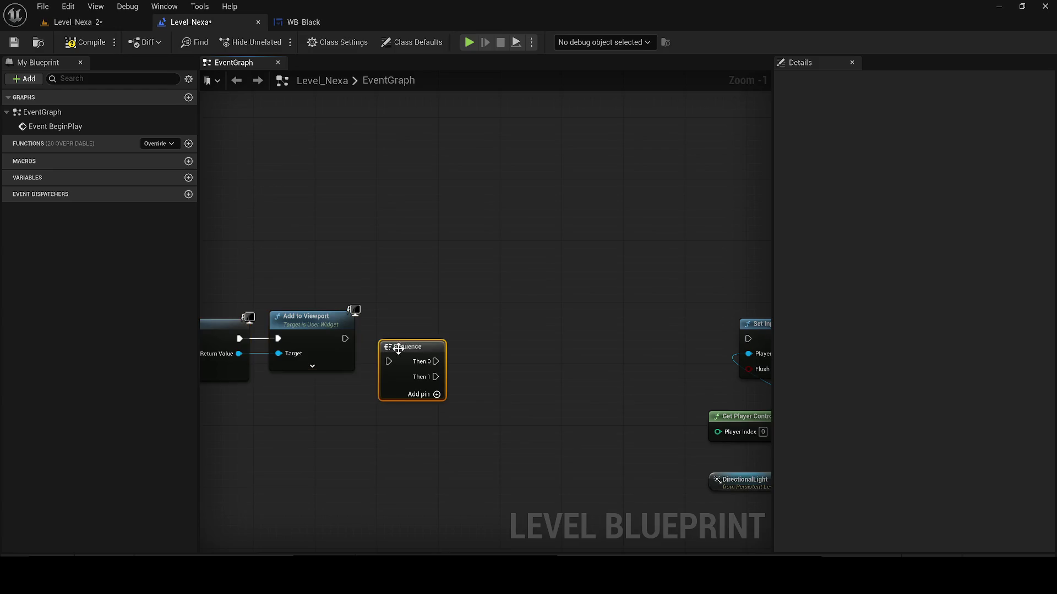
pyautogui.press('Delete')
pyautogui.click(406, 329)
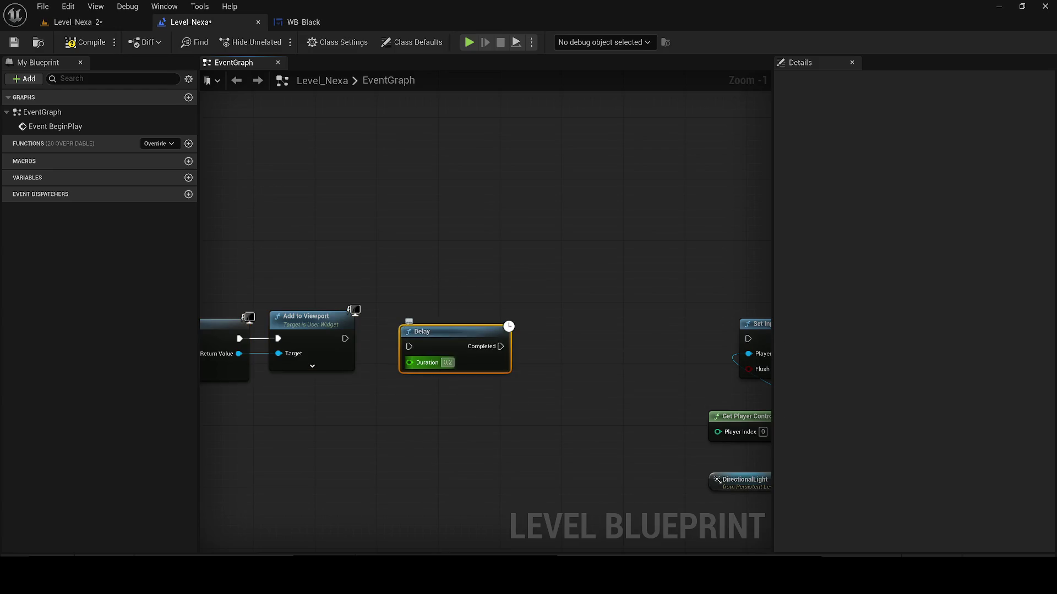
pyautogui.write('0,')
pyautogui.write('05')
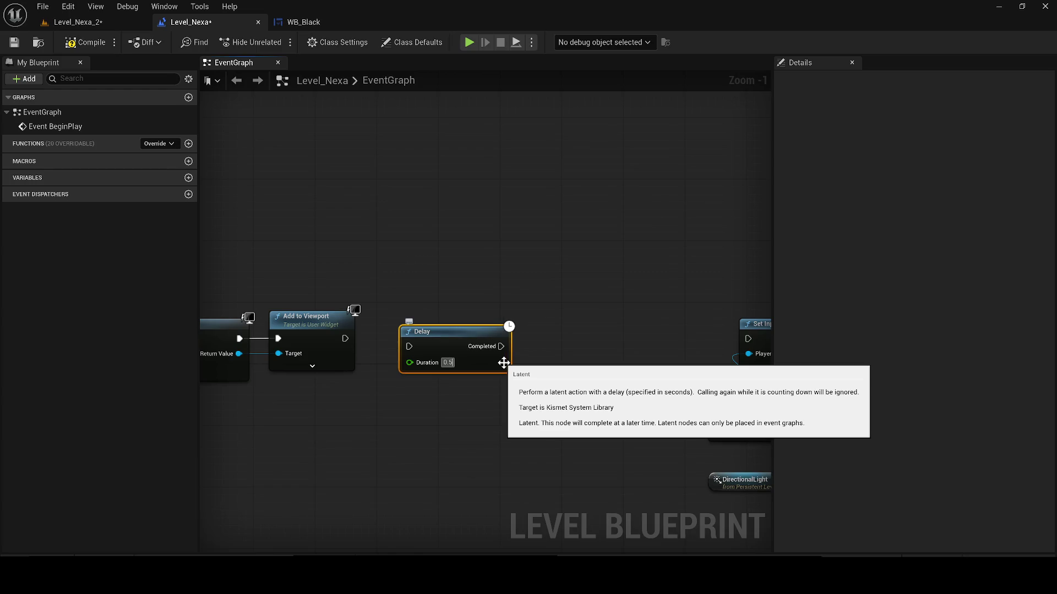
pyautogui.scroll(1, 396, 352)
pyautogui.moveTo(347, 350); pyautogui.dragTo(333, 343)
pyautogui.click(461, 314)
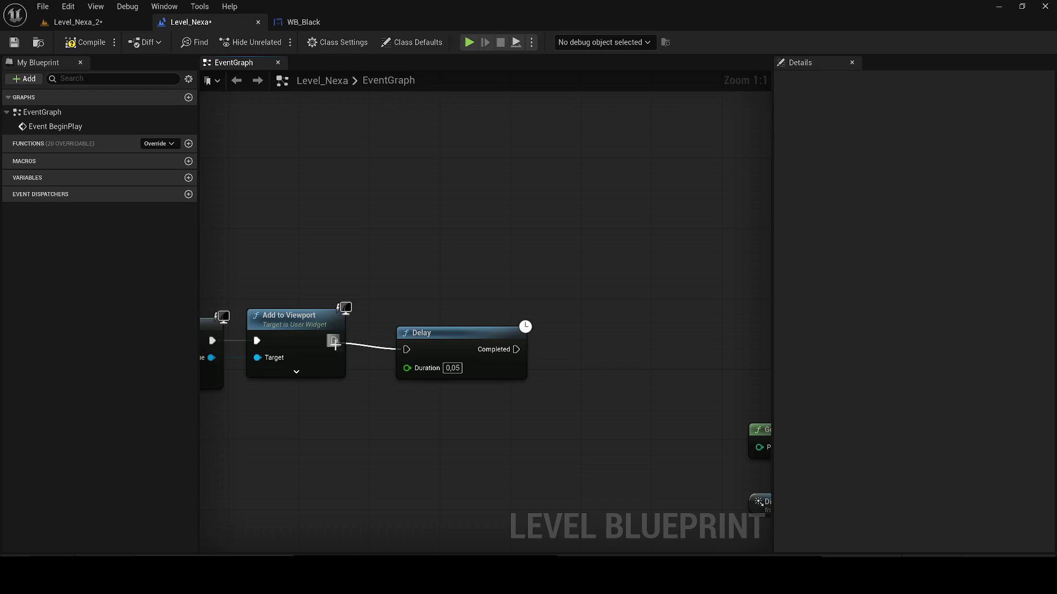
pyautogui.click(405, 358)
pyautogui.scroll(-2, 391, 372)
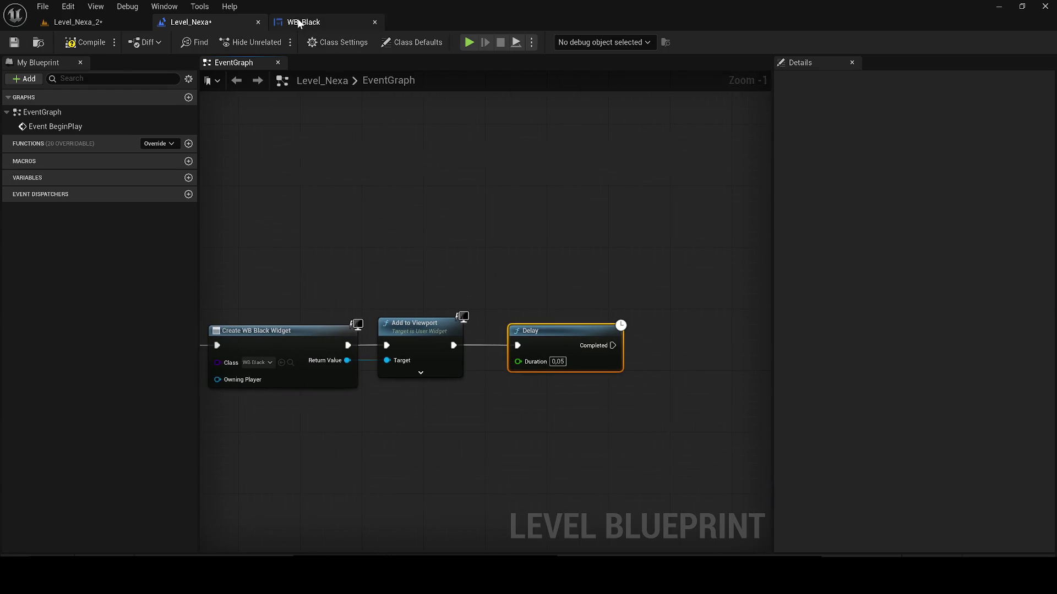
# - In WB_Black, create a new widget animation named DELETE
pyautogui.click(299, 22)
pyautogui.click(196, 6)
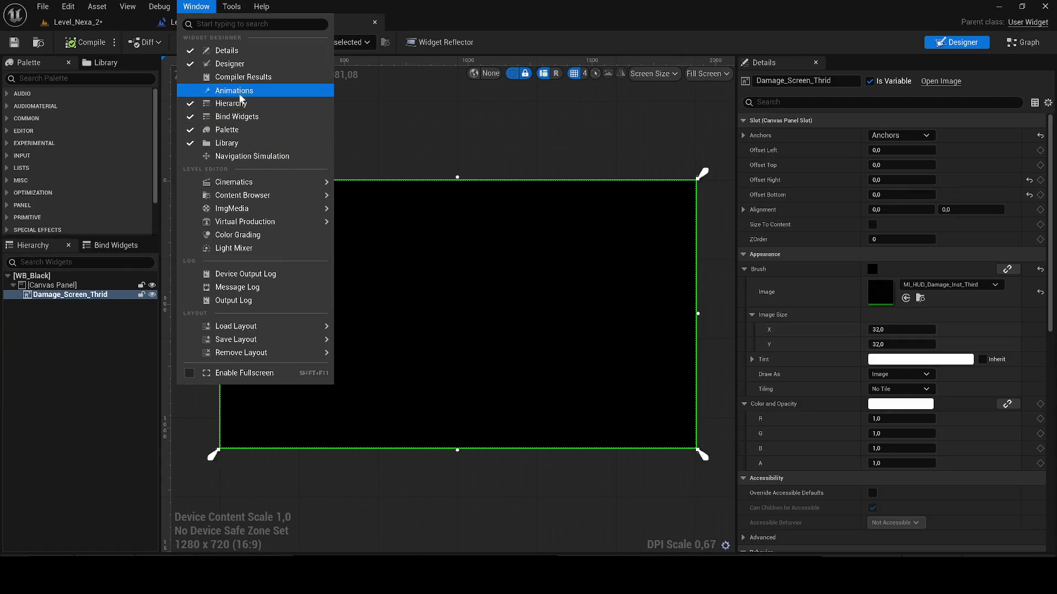
pyautogui.click(240, 92)
pyautogui.click(177, 413)
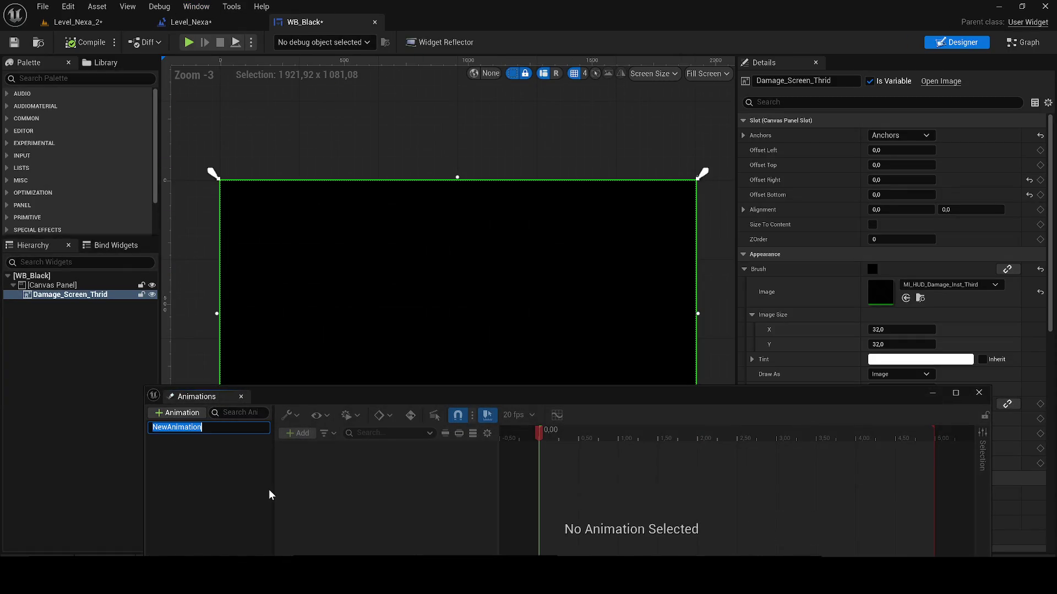
pyautogui.write('DELETE')
pyautogui.press('Return')
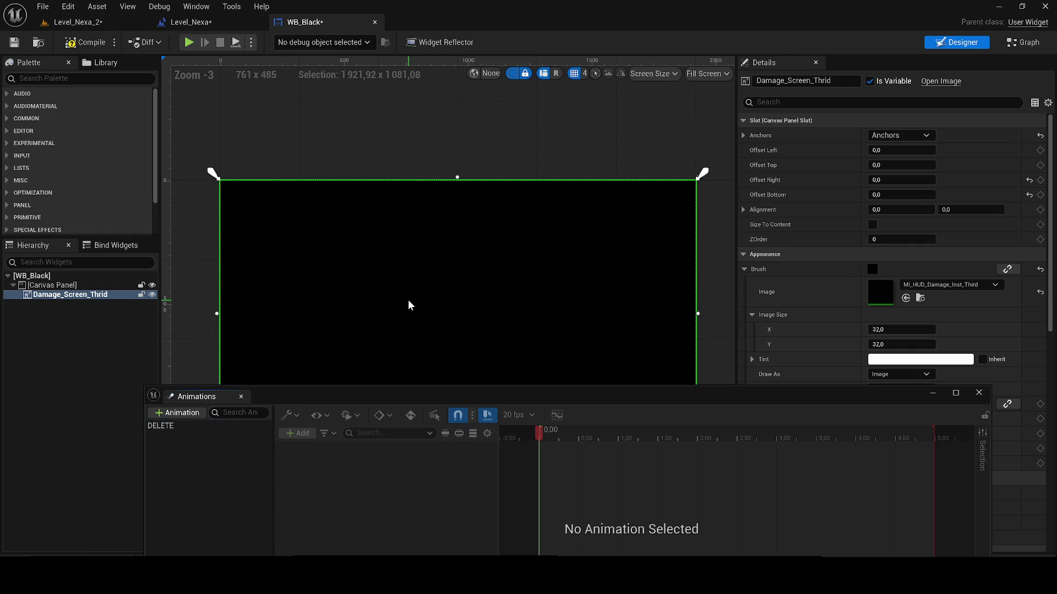
# - Add a Damage_Screen_Thrid Color and Opacity track to DELETE and key alpha 1 at 0,00
pyautogui.moveTo(107, 295)
pyautogui.mouseDown()
pyautogui.moveTo(378, 456)
pyautogui.moveTo(270, 452)
pyautogui.mouseUp()
pyautogui.click(177, 426)
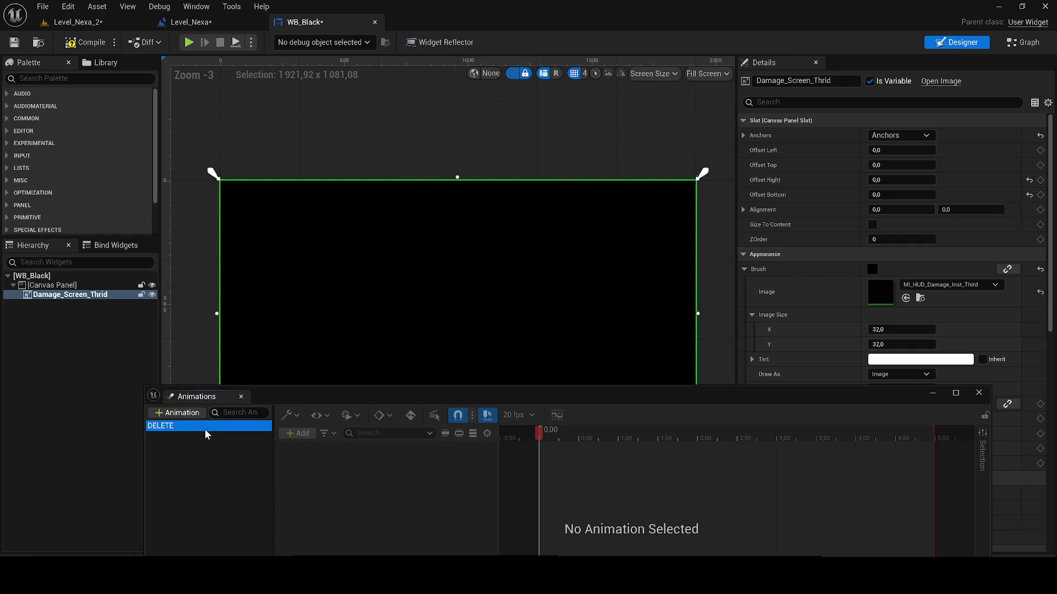
pyautogui.click(295, 434)
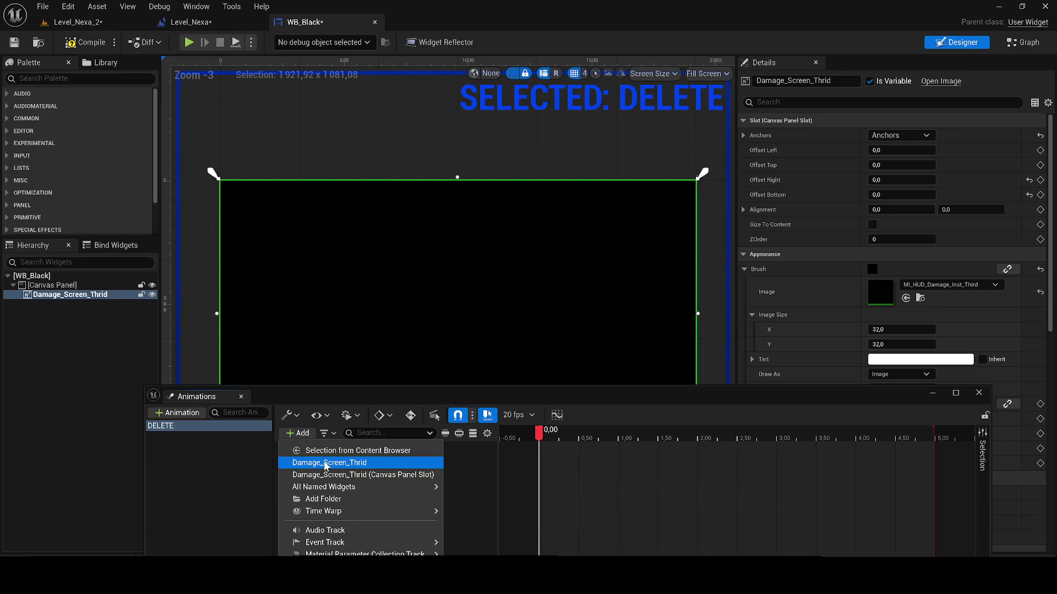
pyautogui.click(324, 461)
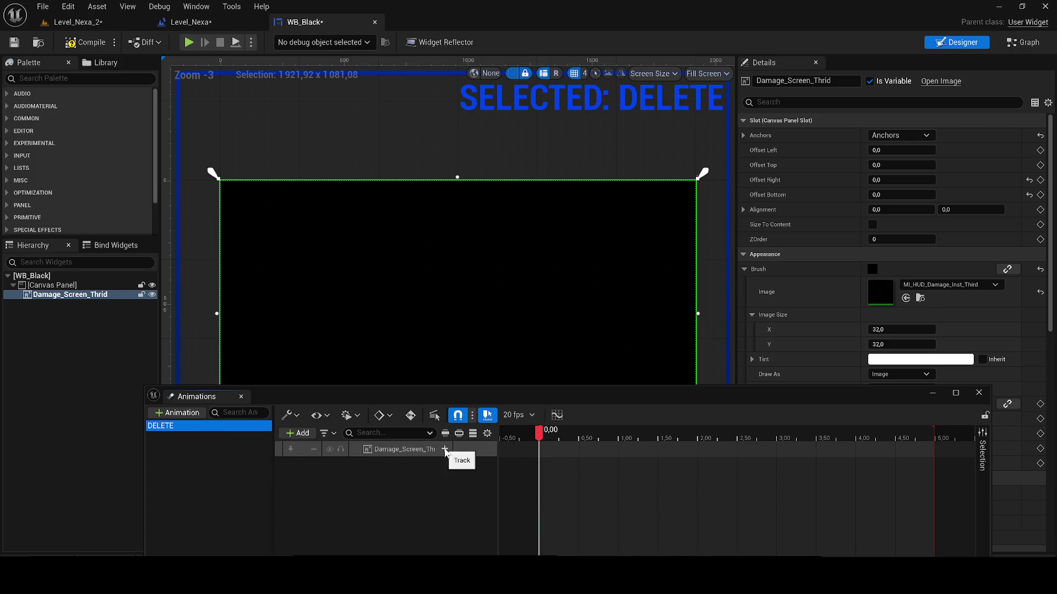
pyautogui.click(444, 450)
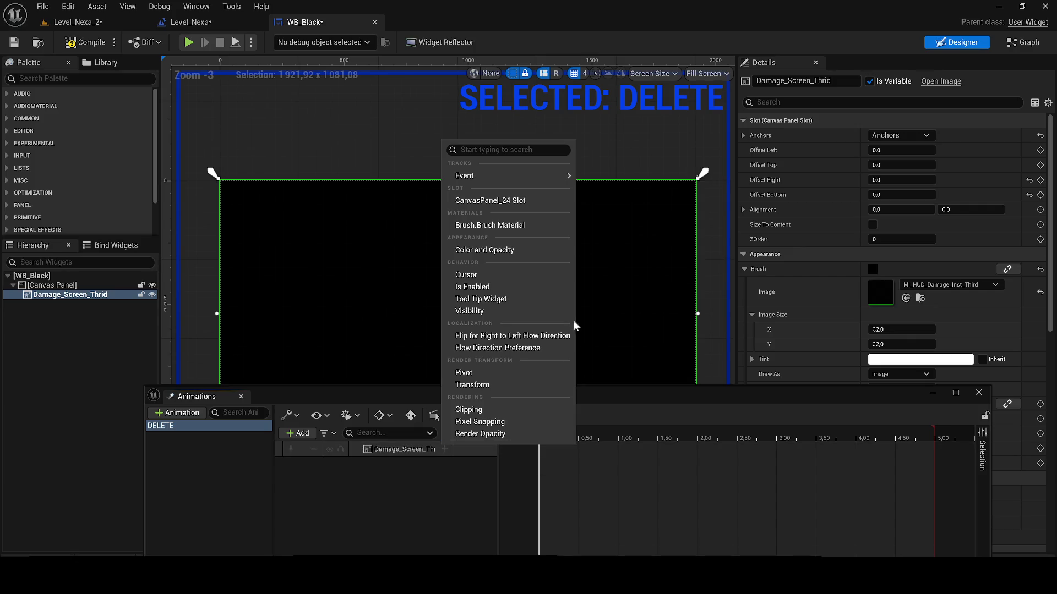
pyautogui.scroll(-3, 946, 260)
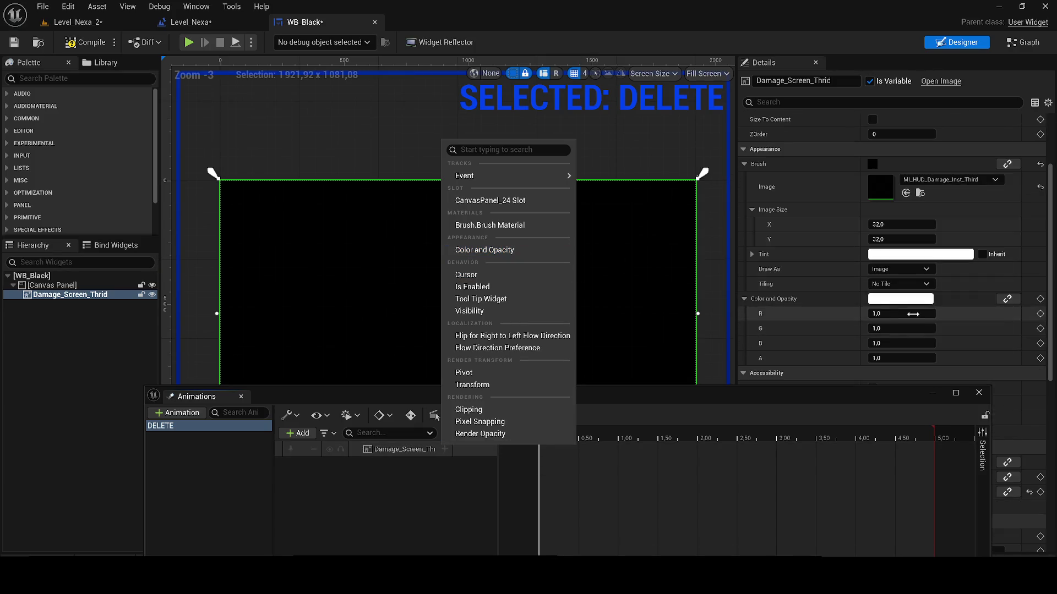
pyautogui.click(907, 358)
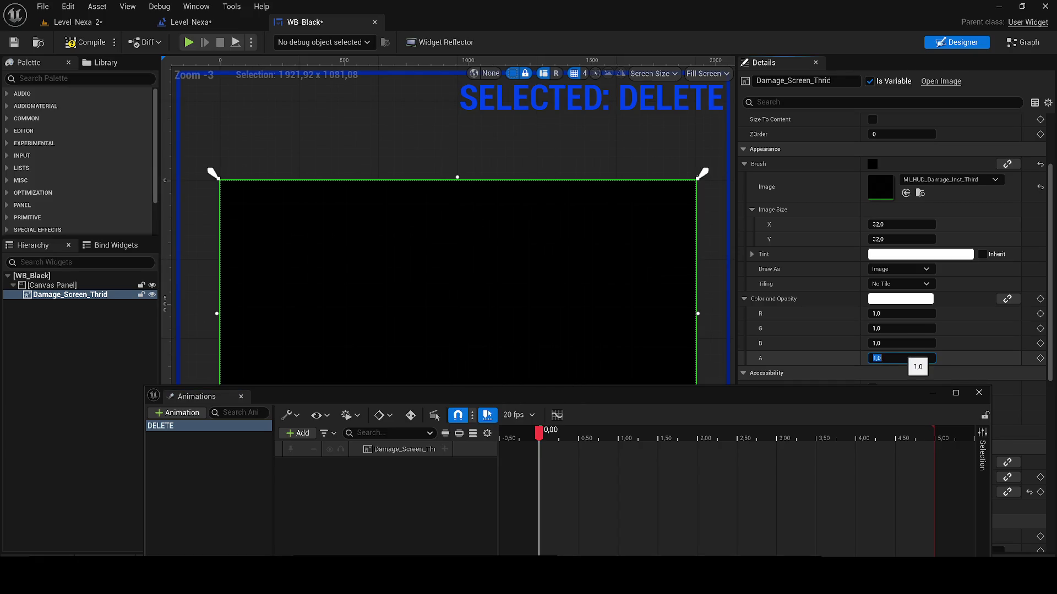
pyautogui.click(1040, 358)
# - Key the alpha to 0 at 0,15, then bring the playhead back to the start
pyautogui.moveTo(539, 435)
pyautogui.mouseDown()
pyautogui.moveTo(577, 436)
pyautogui.moveTo(550, 441)
pyautogui.mouseUp()
pyautogui.click(898, 358)
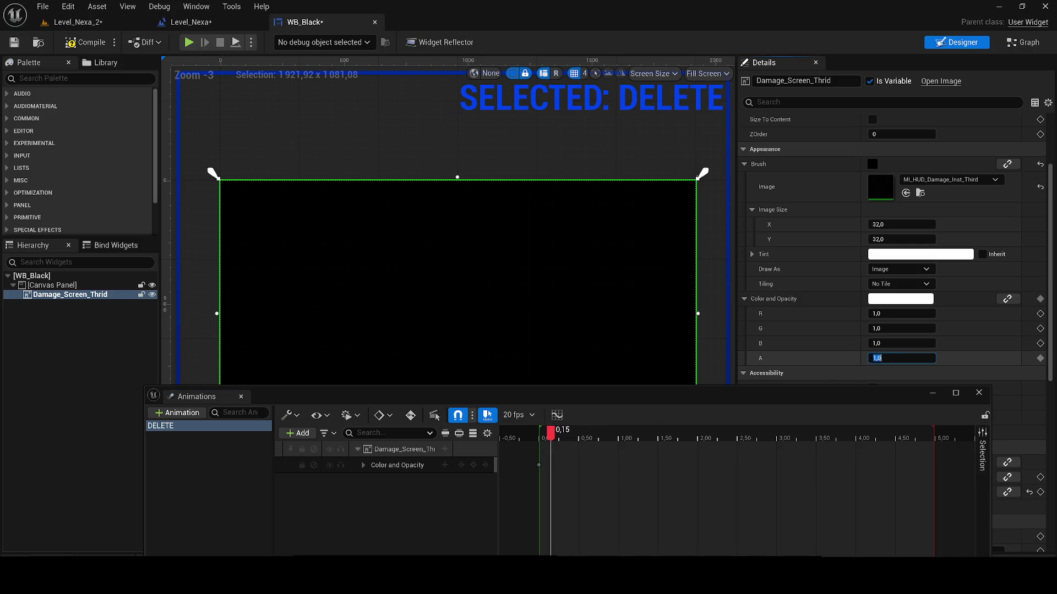
pyautogui.write('0')
pyautogui.press('Return')
pyautogui.moveTo(545, 504); pyautogui.dragTo(547, 504)
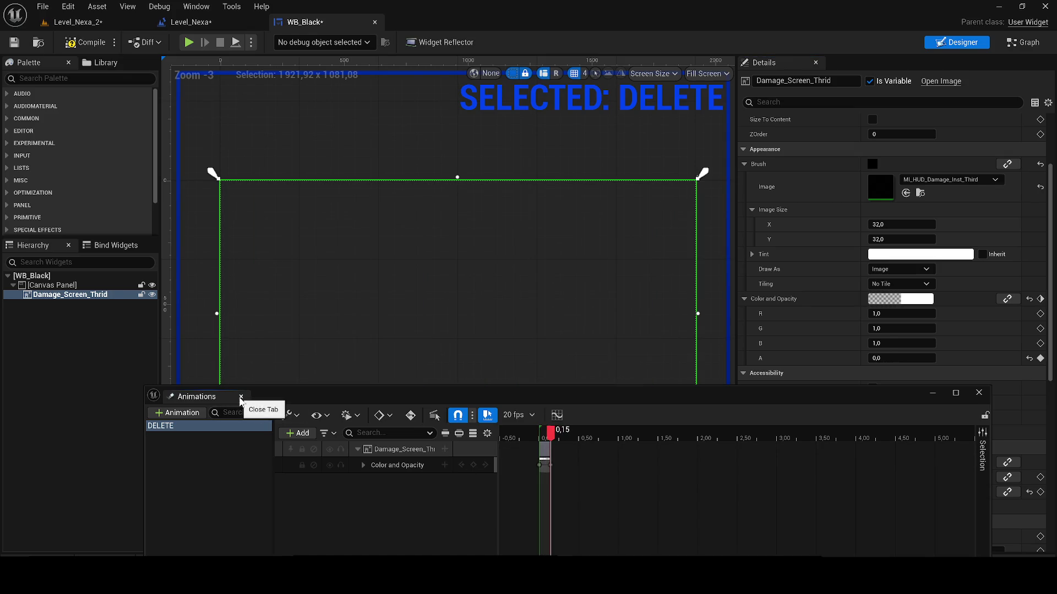
pyautogui.moveTo(553, 438); pyautogui.dragTo(547, 443)
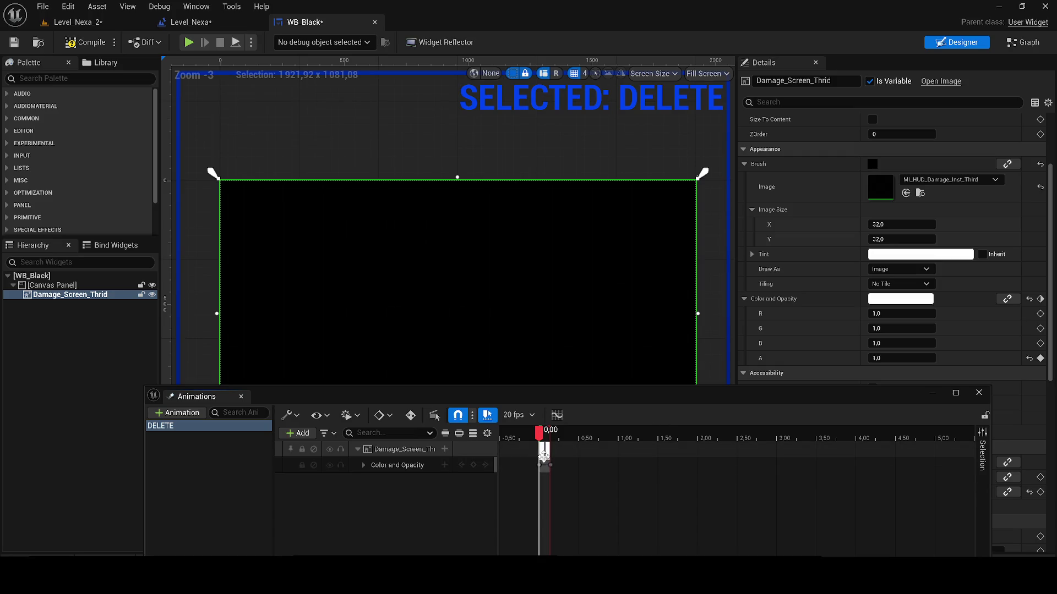
# - Add an alpha 0 keyframe at 0,05 seconds instead
pyautogui.scroll(5, 556, 432)
pyautogui.click(553, 434)
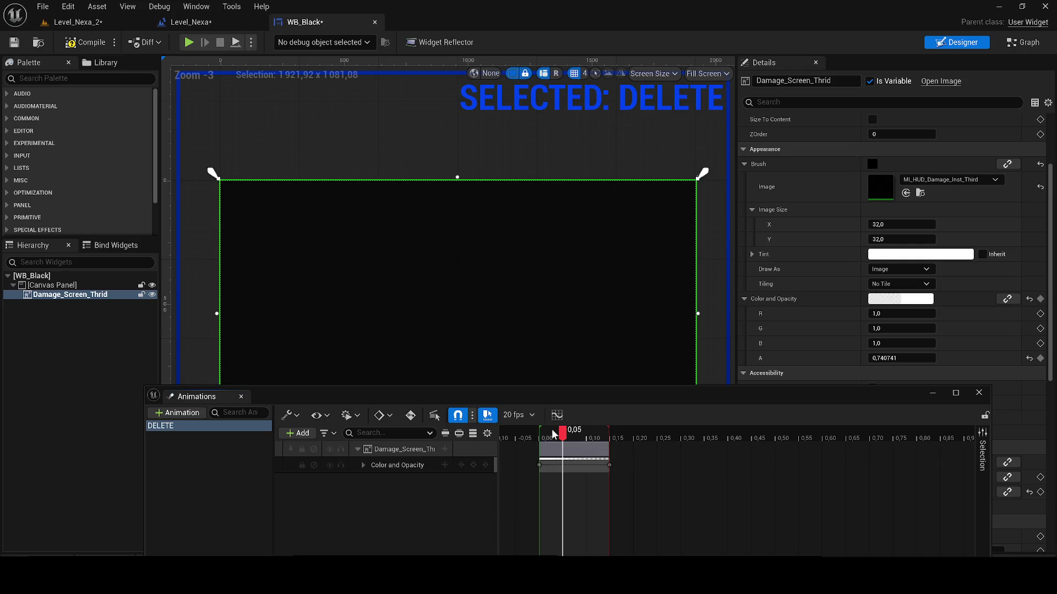
pyautogui.scroll(-2, 891, 275)
pyautogui.click(901, 323)
pyautogui.write('0')
pyautogui.press('Return')
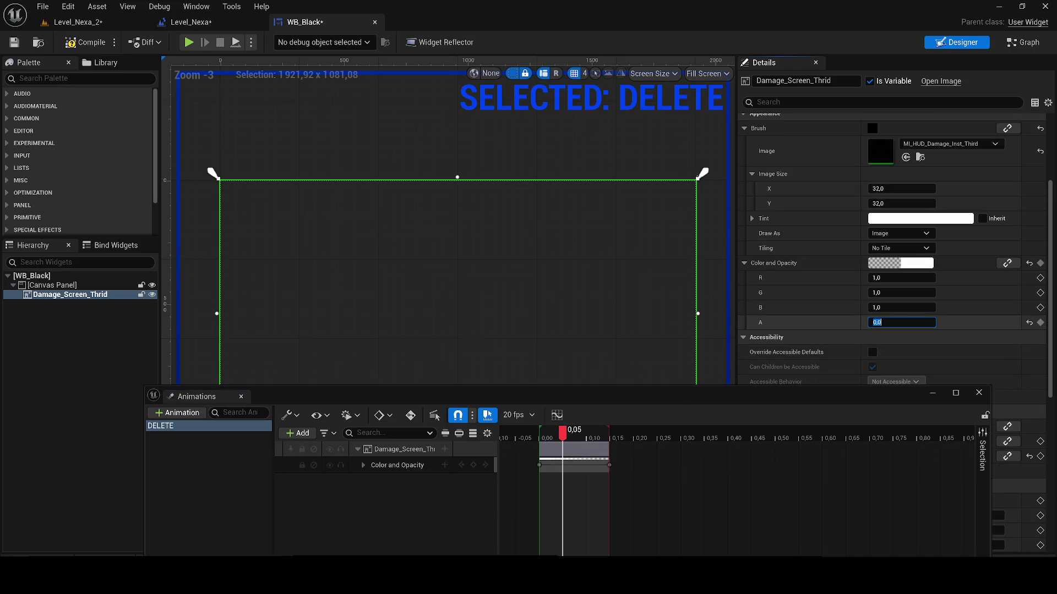
pyautogui.click(1040, 323)
# - Scrub through the DELETE animation to preview the fade to transparent
pyautogui.moveTo(567, 435)
pyautogui.mouseDown()
pyautogui.moveTo(547, 433)
pyautogui.moveTo(611, 434)
pyautogui.moveTo(549, 433)
pyautogui.moveTo(602, 435)
pyautogui.moveTo(593, 438)
pyautogui.mouseUp()
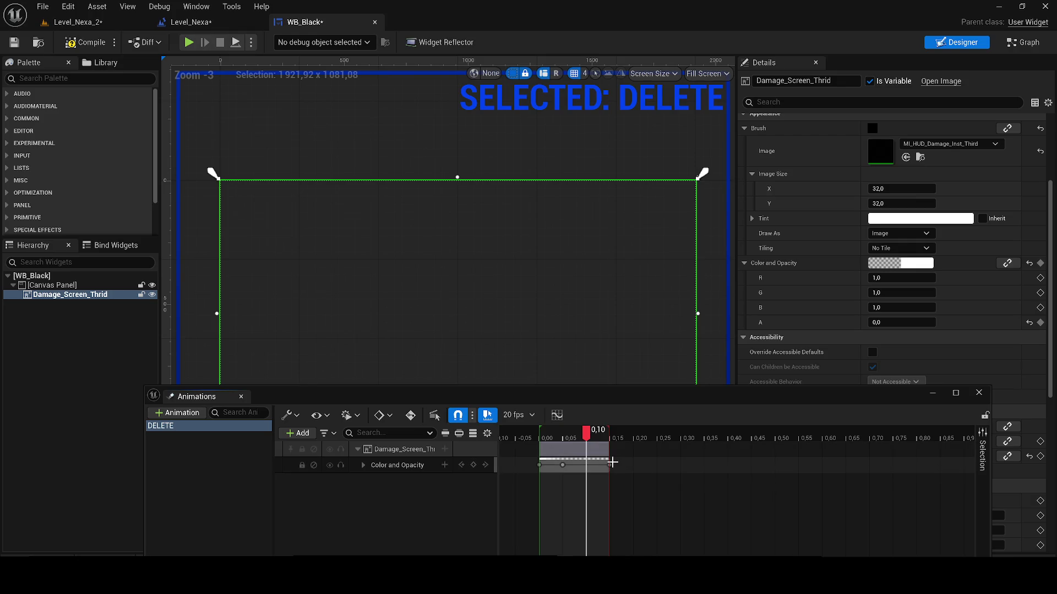
pyautogui.press('Right')
pyautogui.press('Left')
pyautogui.press('Left')
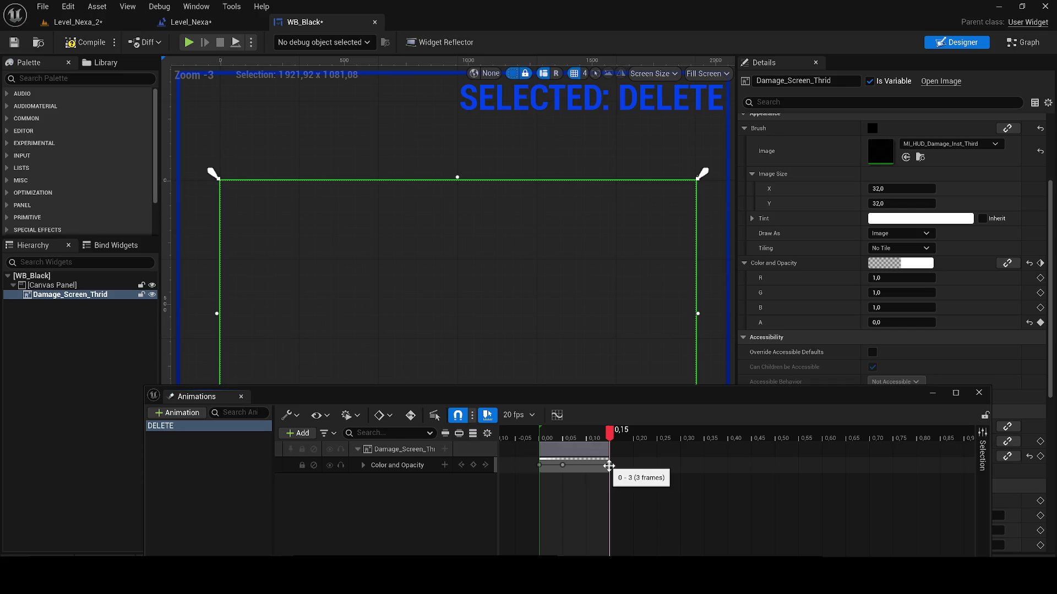
pyautogui.scroll(5, 569, 465)
pyautogui.moveTo(543, 442)
pyautogui.mouseDown()
pyautogui.moveTo(923, 444)
pyautogui.moveTo(616, 441)
pyautogui.moveTo(650, 437)
pyautogui.mouseUp()
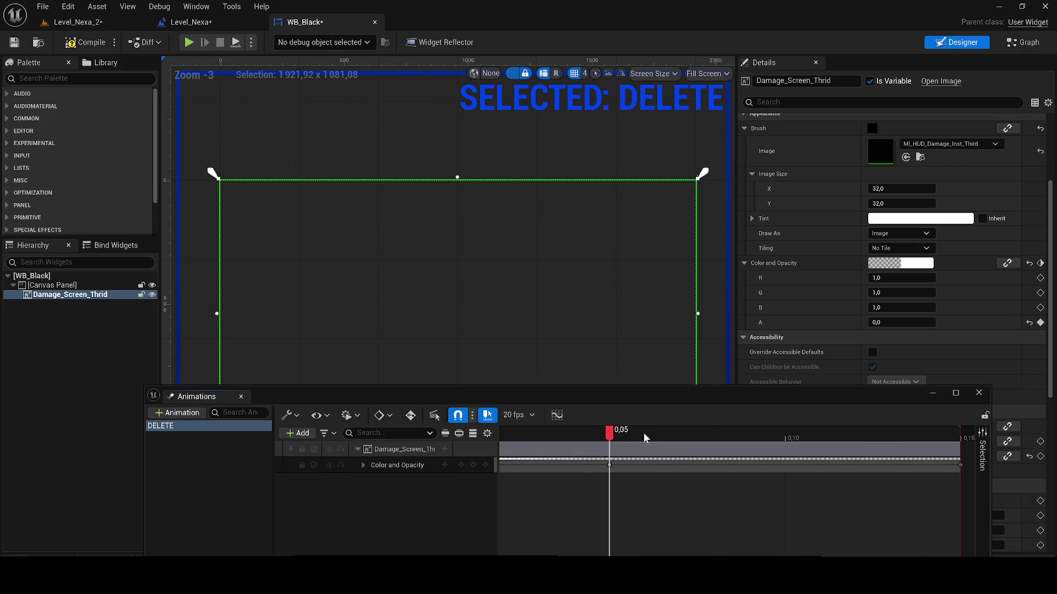
pyautogui.moveTo(615, 484)
pyautogui.mouseDown()
pyautogui.moveTo(696, 445)
pyautogui.moveTo(616, 433)
pyautogui.moveTo(653, 439)
pyautogui.moveTo(631, 442)
pyautogui.mouseUp()
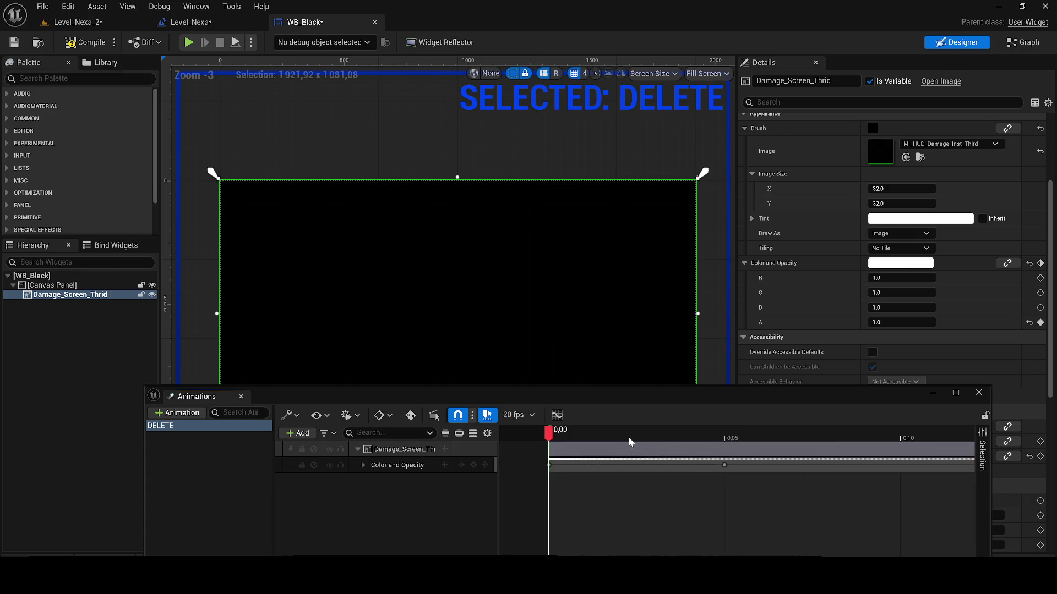
pyautogui.press('space')
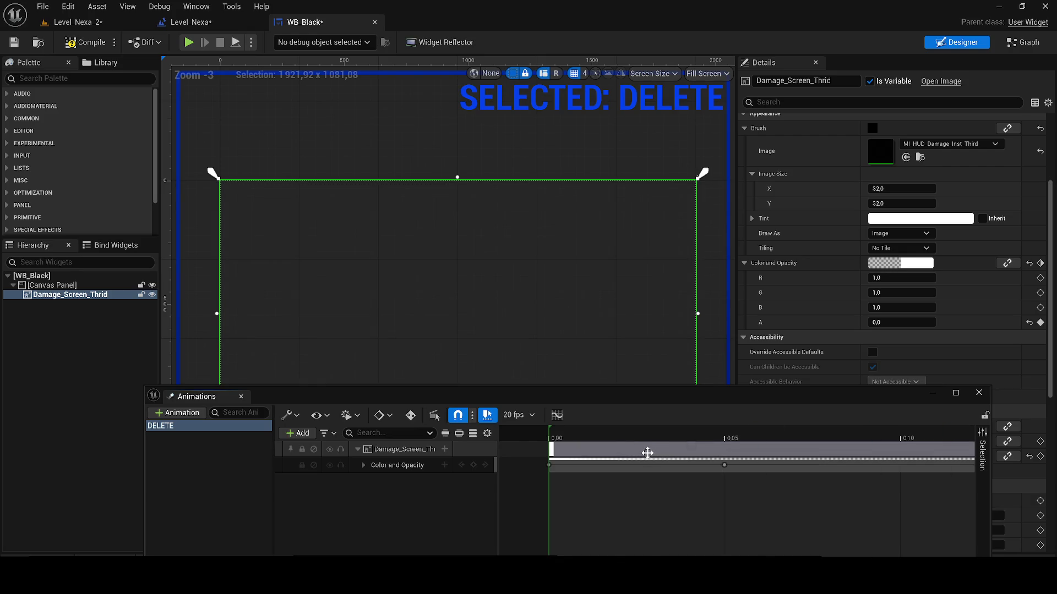
# - Close the Animations panel and compile and save WB_Black
pyautogui.click(242, 397)
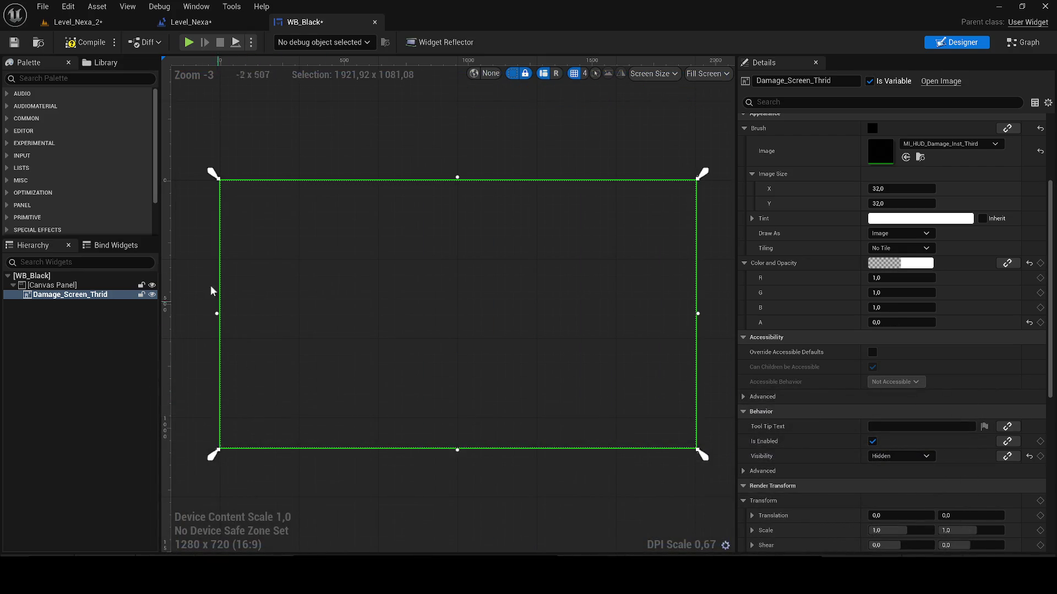
pyautogui.click(14, 43)
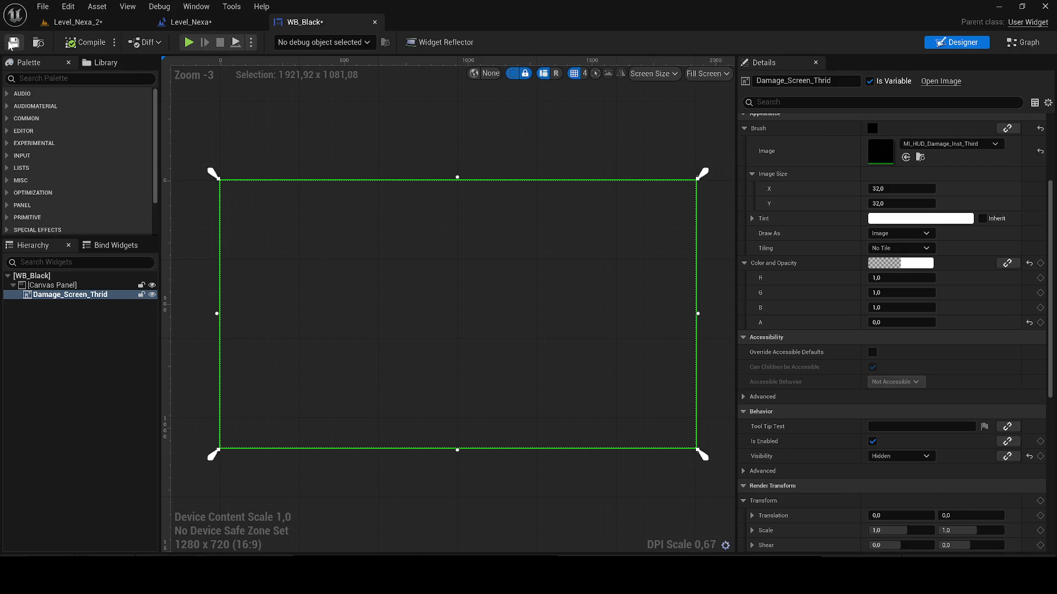
pyautogui.hotkey('shift', 'F4')
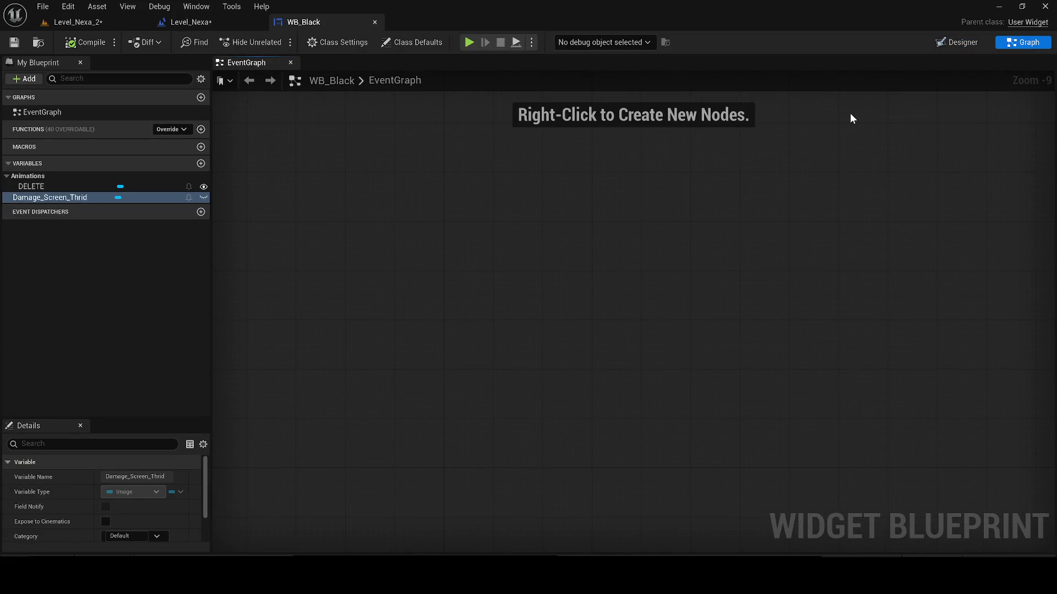
# - Copy the image widget's exact name, Damage_Screen_Thrid, from WB_Black
pyautogui.click(226, 19)
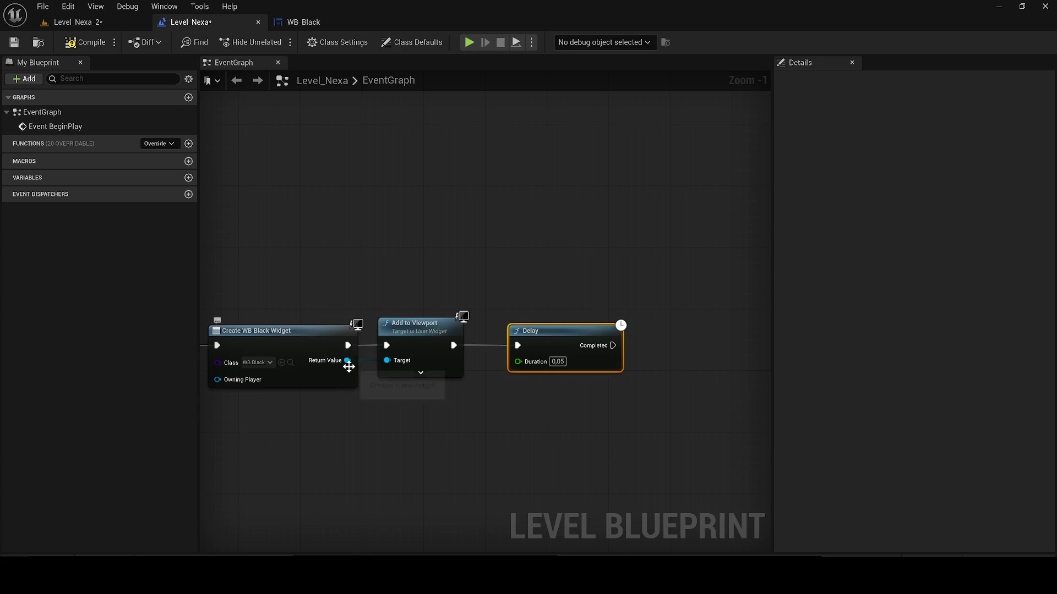
pyautogui.click(312, 22)
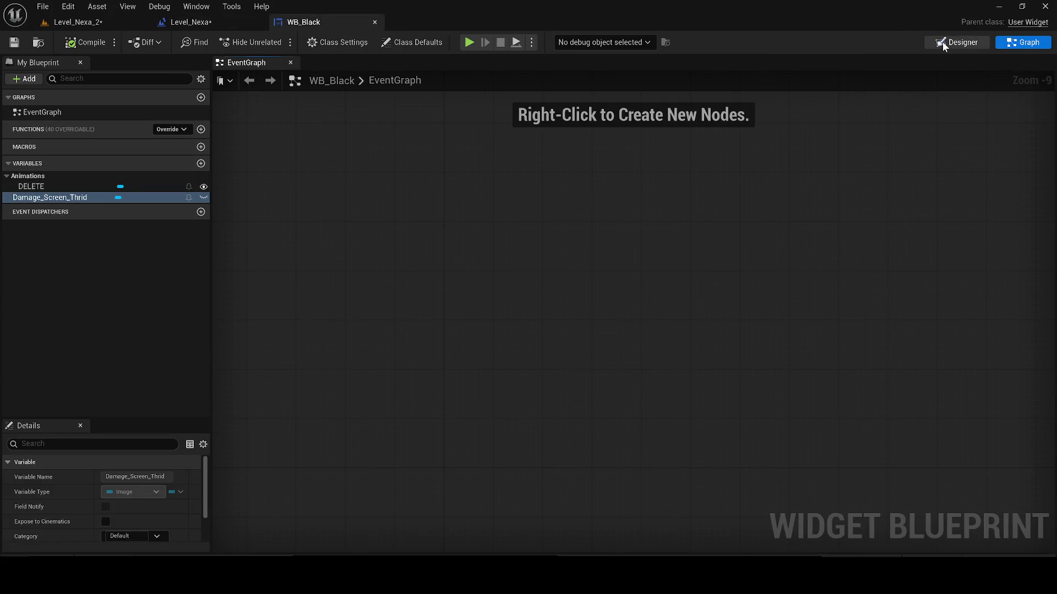
pyautogui.click(187, 23)
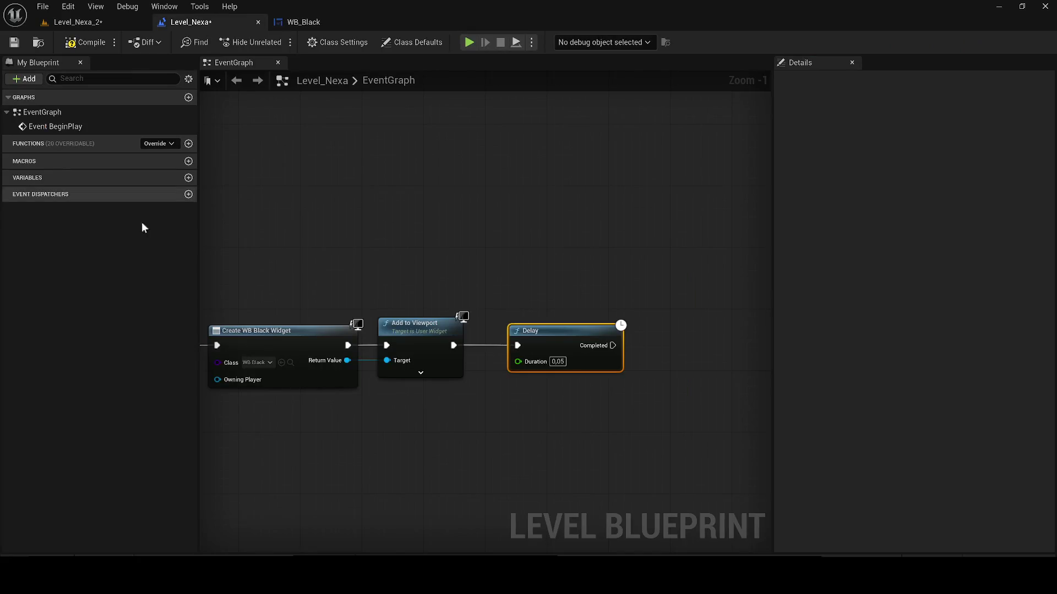
pyautogui.click(302, 22)
pyautogui.press('F2')
pyautogui.click(191, 22)
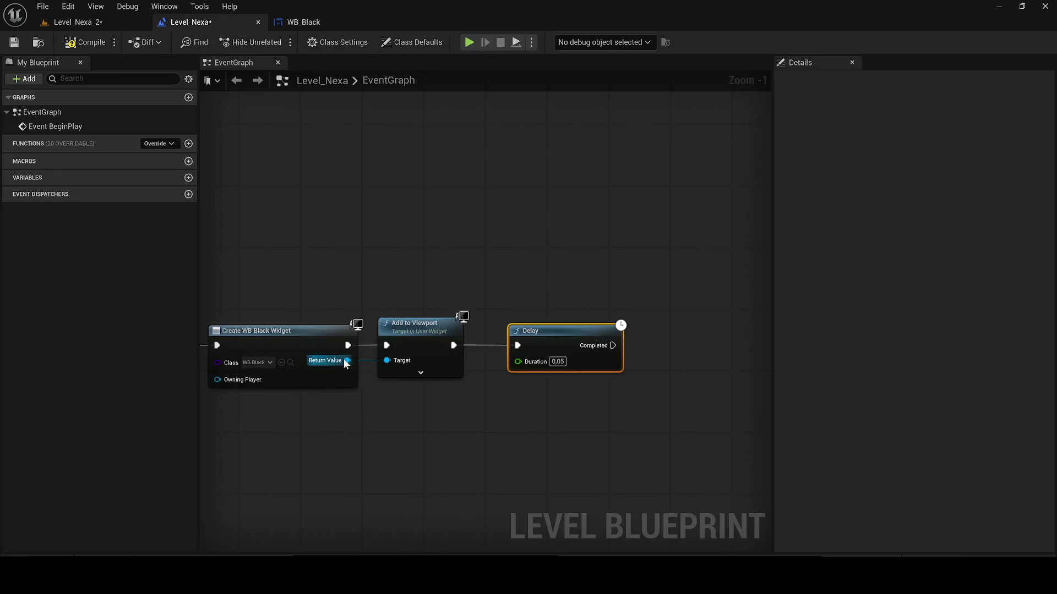
# - From the created widget, add a Damage_Screen_Thrid getter and a Set Visibility node set to Hidden
pyautogui.moveTo(344, 361); pyautogui.dragTo(390, 438)
pyautogui.write('get Damage_Screen_Thrid')
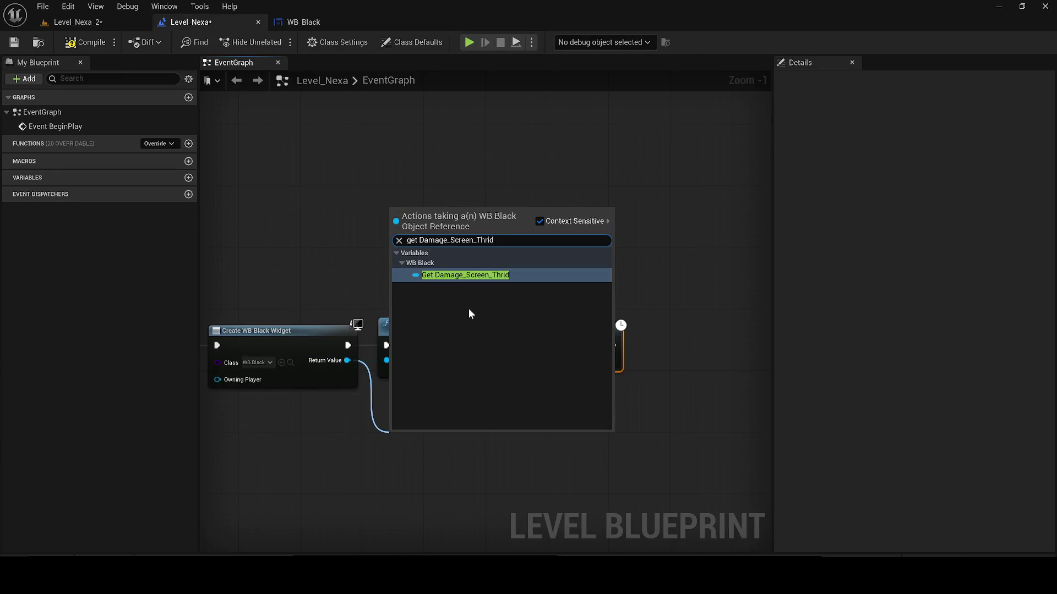
pyautogui.click(464, 282)
pyautogui.moveTo(489, 444); pyautogui.dragTo(582, 453)
pyautogui.write('set ')
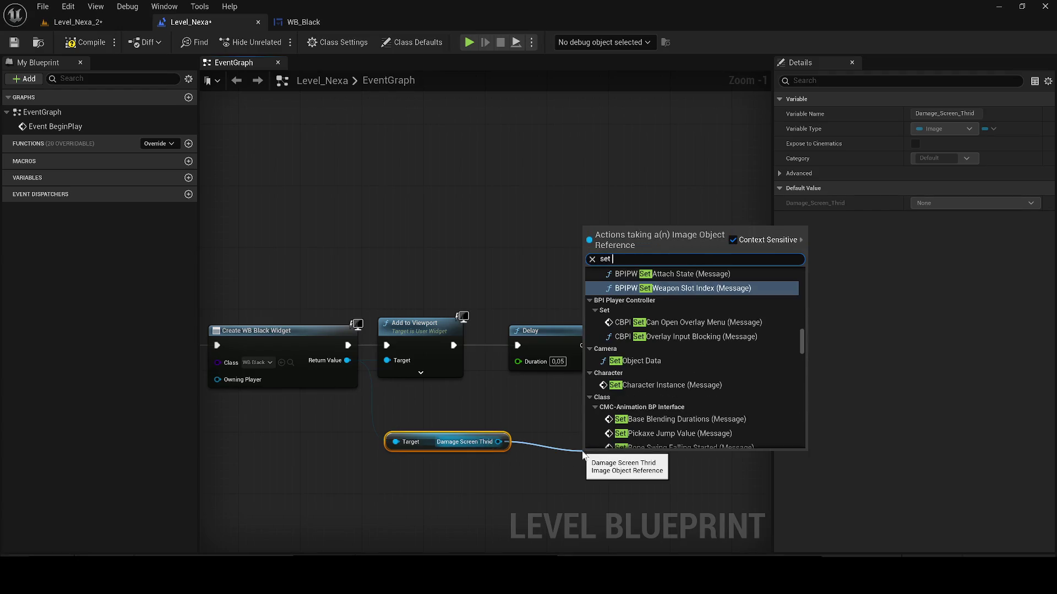
pyautogui.write('visi')
pyautogui.click(620, 516)
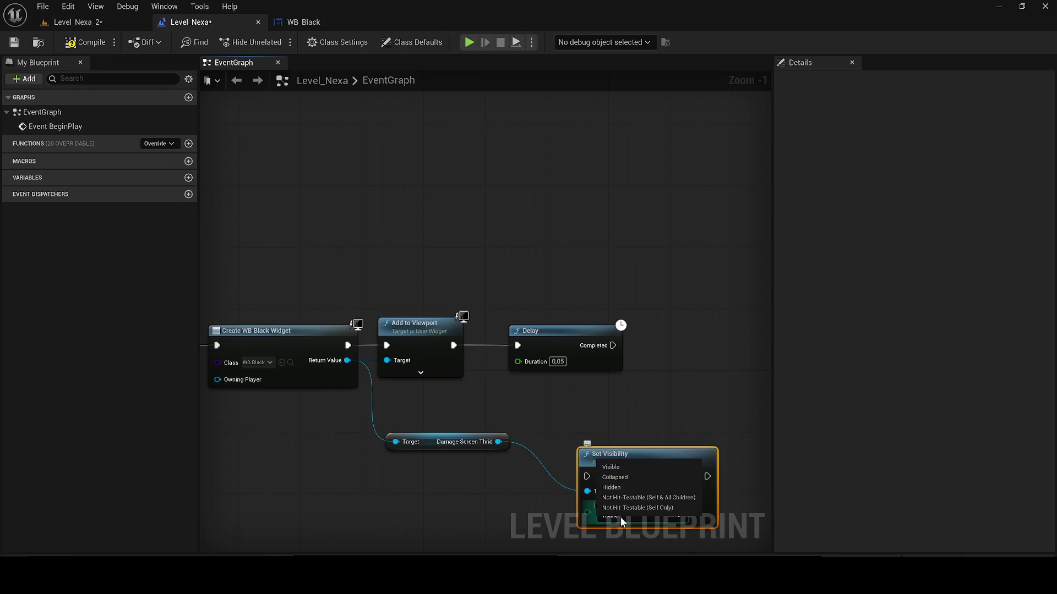
pyautogui.click(624, 487)
# - Wire Add to Viewport → Set Visibility → Delay → Set Input Mode Game Only
pyautogui.moveTo(587, 476); pyautogui.dragTo(454, 345)
pyautogui.moveTo(649, 457); pyautogui.dragTo(522, 335)
pyautogui.moveTo(579, 354); pyautogui.dragTo(420, 317)
pyautogui.moveTo(461, 299)
pyautogui.mouseDown()
pyautogui.moveTo(493, 291)
pyautogui.moveTo(458, 204)
pyautogui.mouseUp()
pyautogui.moveTo(514, 221); pyautogui.dragTo(603, 291)
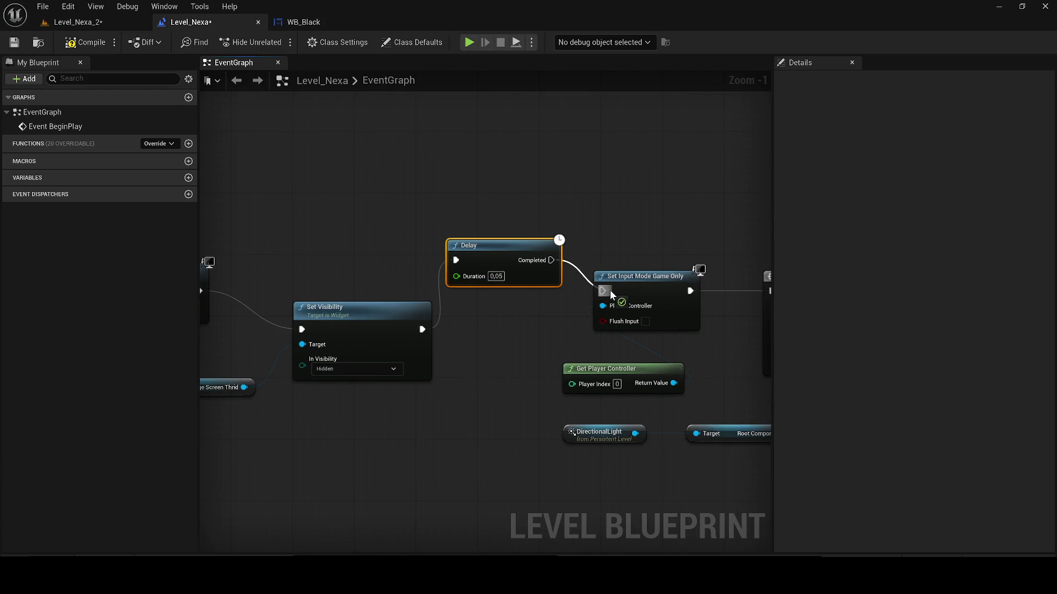
pyautogui.click(77, 22)
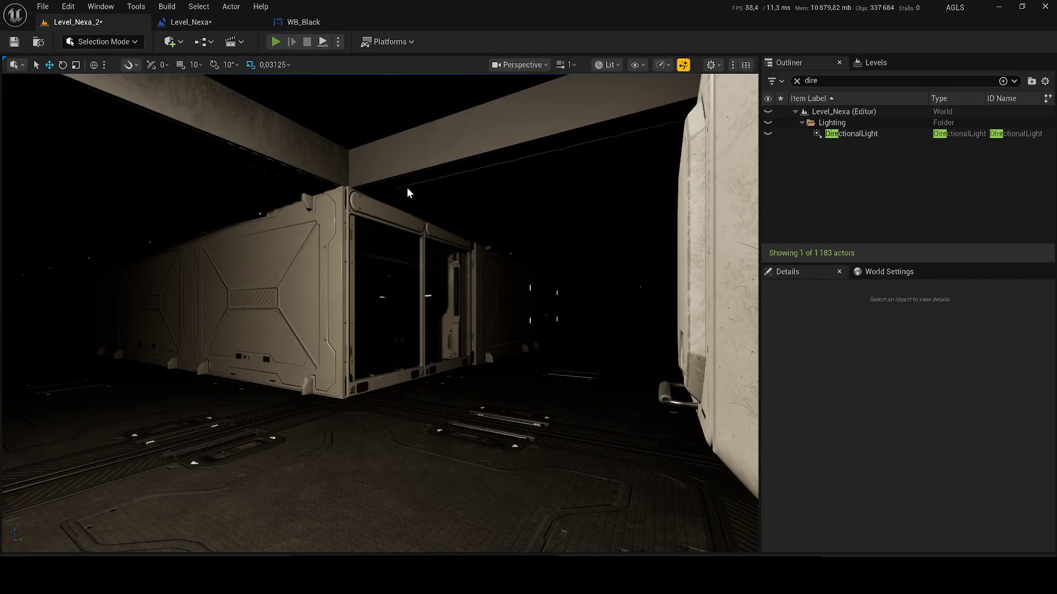
# - Play-test the level, stop it, and save
pyautogui.hotkey('alt', 'p')
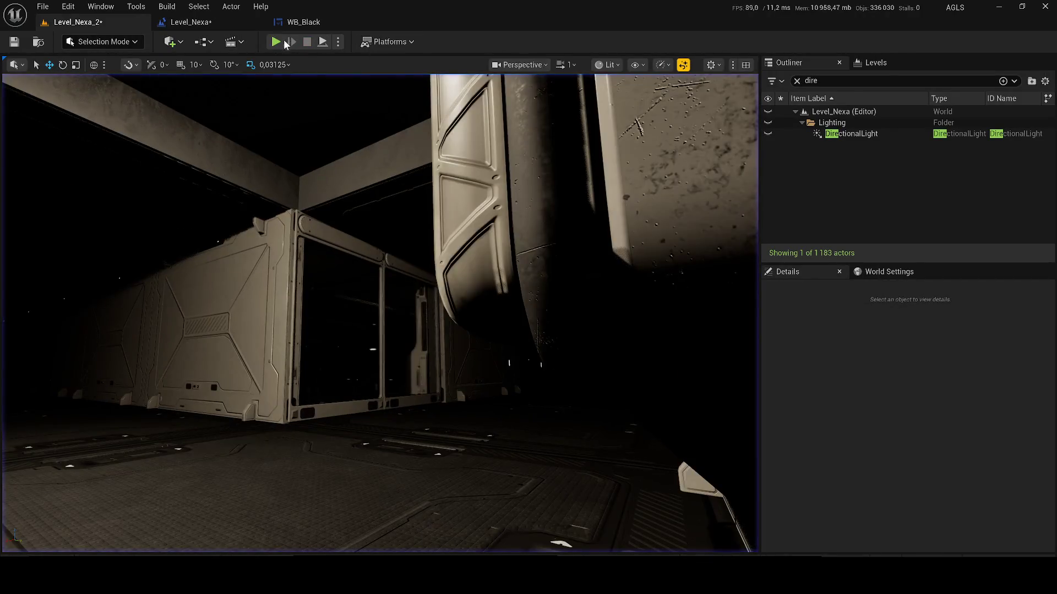
pyautogui.press('Escape')
pyautogui.click(187, 22)
pyautogui.hotkey('ctrl', 's')
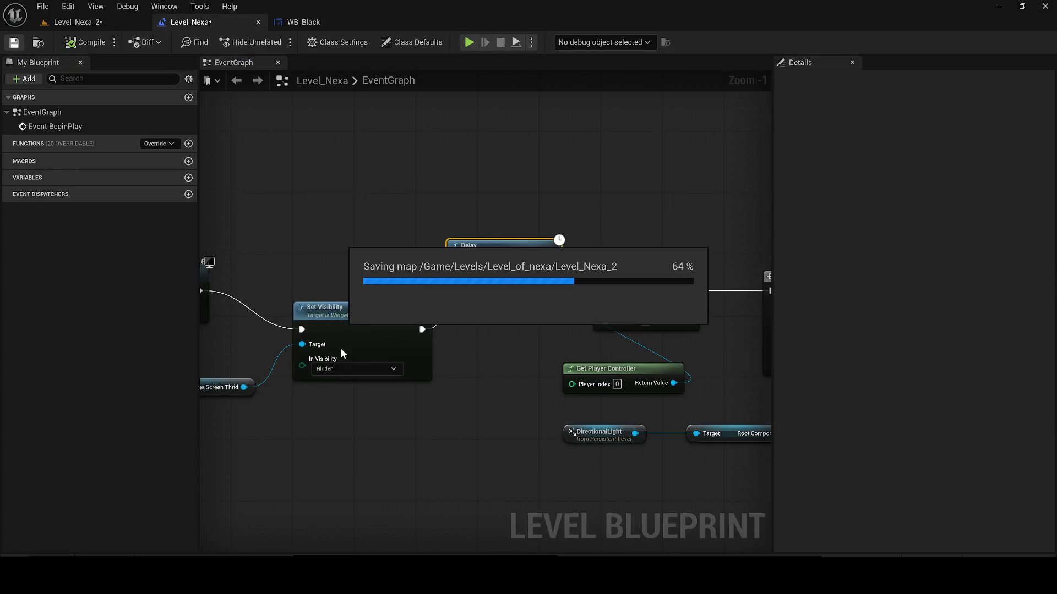
# - Line up the BeginPlay chain nodes and change Damage_Screen_Thrid's visibility to Visible
pyautogui.scroll(-2, 348, 313)
pyautogui.moveTo(348, 319); pyautogui.dragTo(211, 312)
pyautogui.moveTo(473, 324)
pyautogui.mouseDown()
pyautogui.moveTo(314, 312)
pyautogui.moveTo(342, 319)
pyautogui.mouseUp()
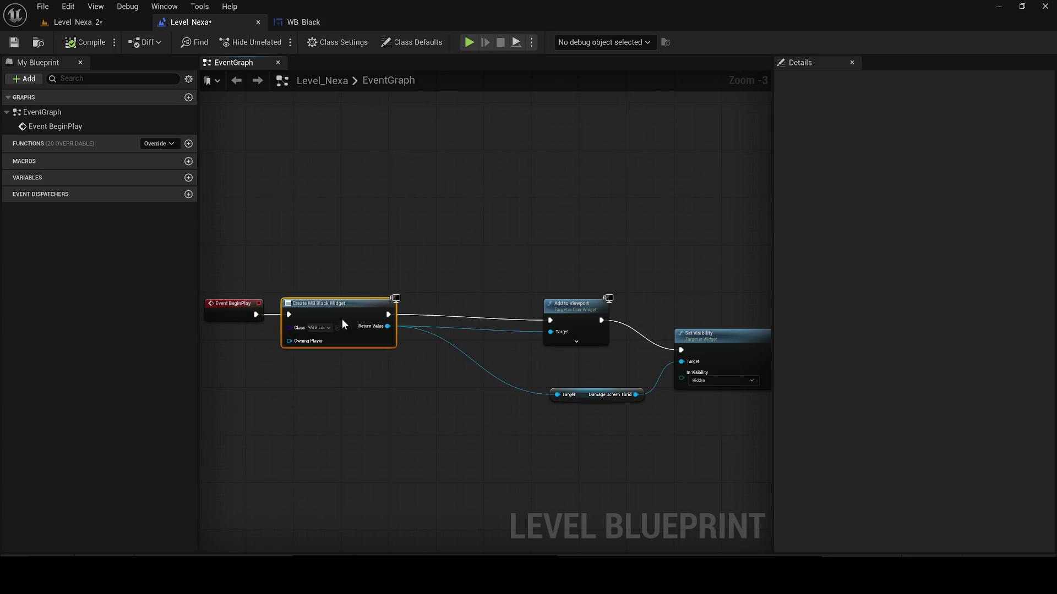
pyautogui.moveTo(579, 309)
pyautogui.mouseDown()
pyautogui.moveTo(453, 306)
pyautogui.moveTo(491, 302)
pyautogui.mouseUp()
pyautogui.moveTo(600, 402); pyautogui.dragTo(469, 408)
pyautogui.moveTo(733, 349)
pyautogui.mouseDown()
pyautogui.moveTo(664, 314)
pyautogui.moveTo(601, 312)
pyautogui.mouseUp()
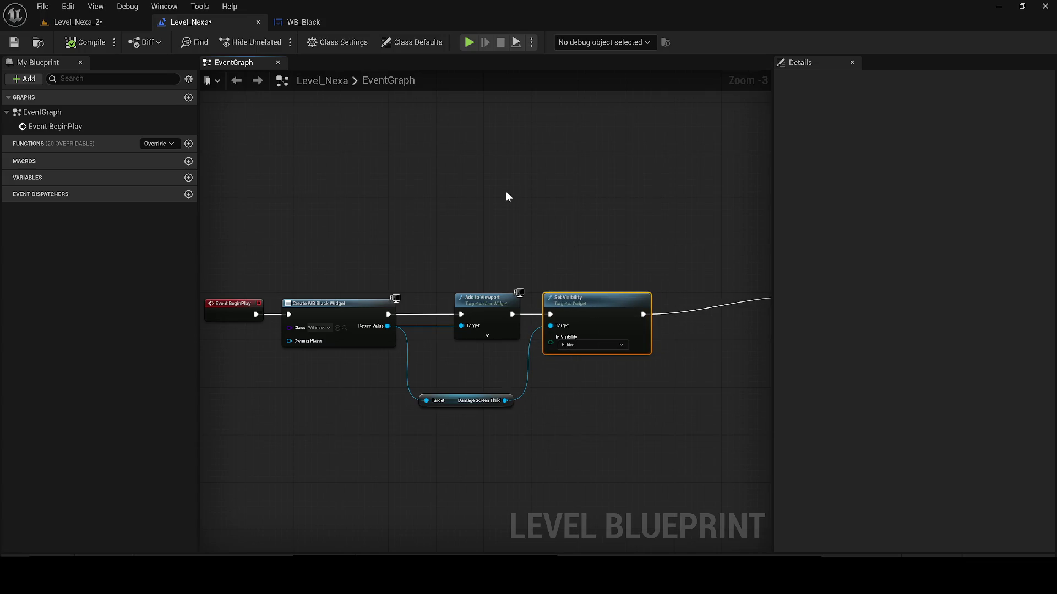
pyautogui.click(575, 345)
pyautogui.click(573, 361)
# - Play-test the level again, then save the map and blueprint
pyautogui.click(131, 25)
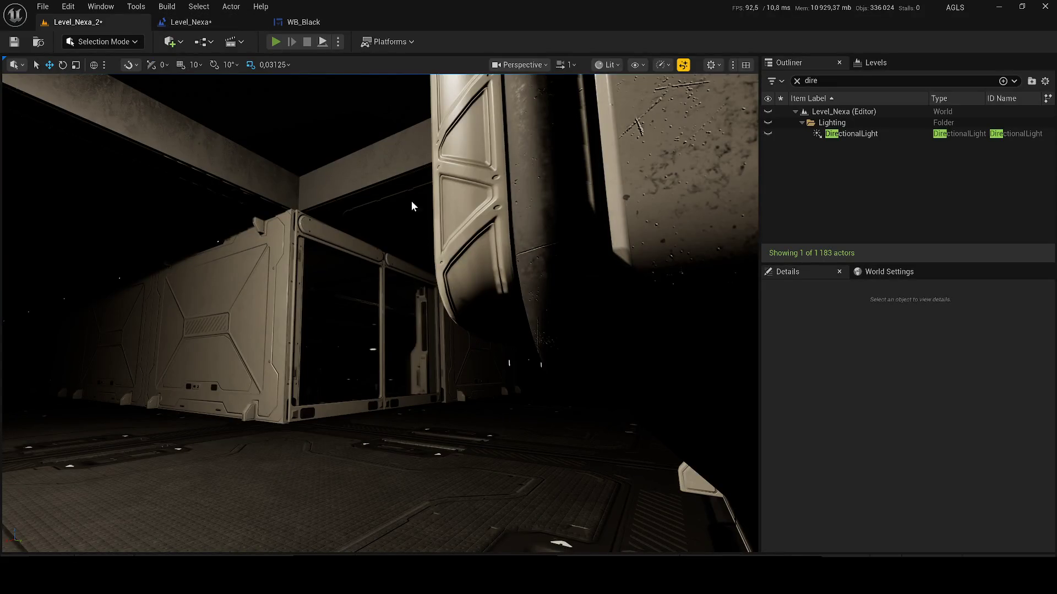
pyautogui.hotkey('alt', 'p')
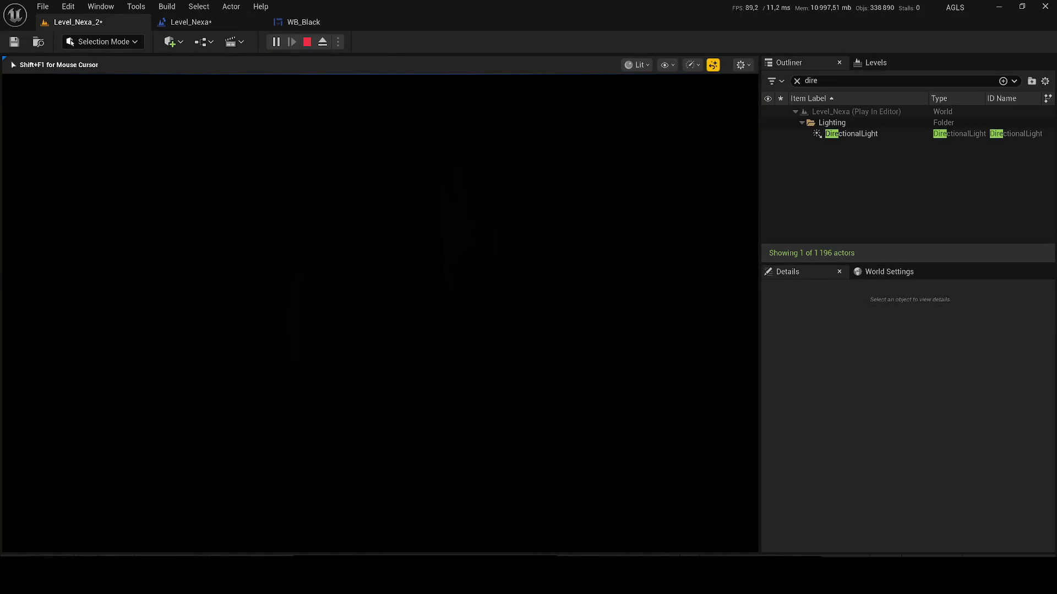
pyautogui.click(181, 25)
pyautogui.click(14, 43)
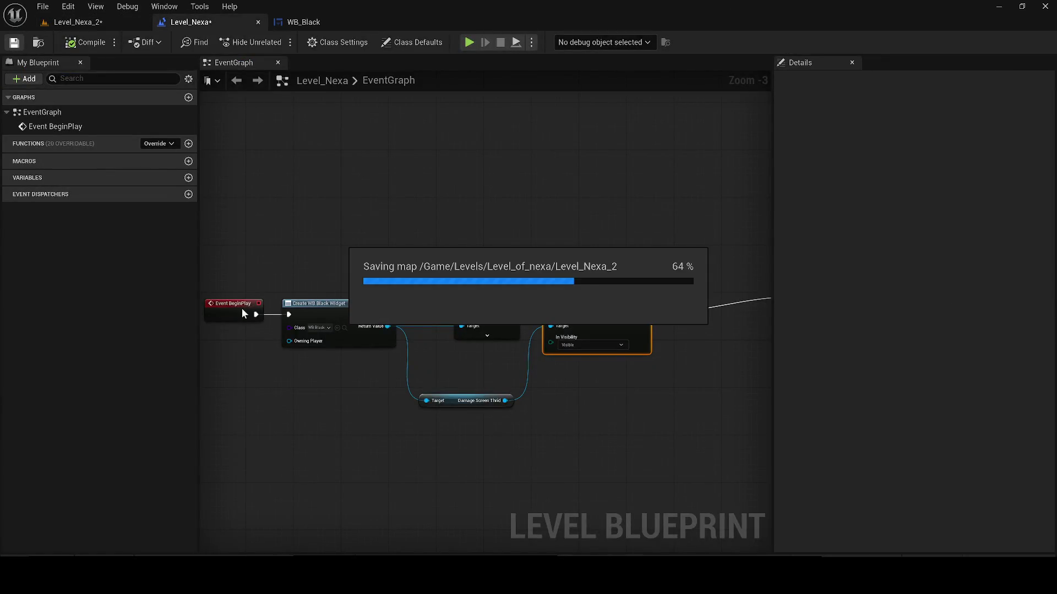
# - Add an Event Tick node and wire it into Create WB Black Widget
pyautogui.rightClick(325, 172)
pyautogui.write('tick')
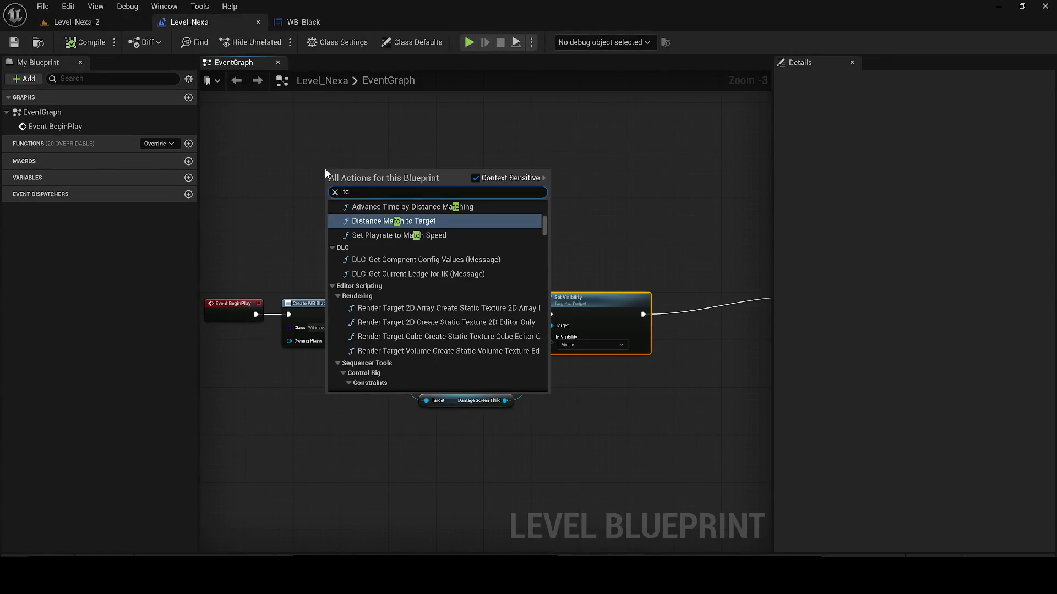
pyautogui.press('Return')
pyautogui.moveTo(362, 184)
pyautogui.mouseDown()
pyautogui.moveTo(283, 315)
pyautogui.moveTo(672, 288)
pyautogui.moveTo(503, 321)
pyautogui.mouseUp()
# - Connect Event BeginPlay directly to the Delay node and move Delay beside it
pyautogui.scroll(-1, 503, 320)
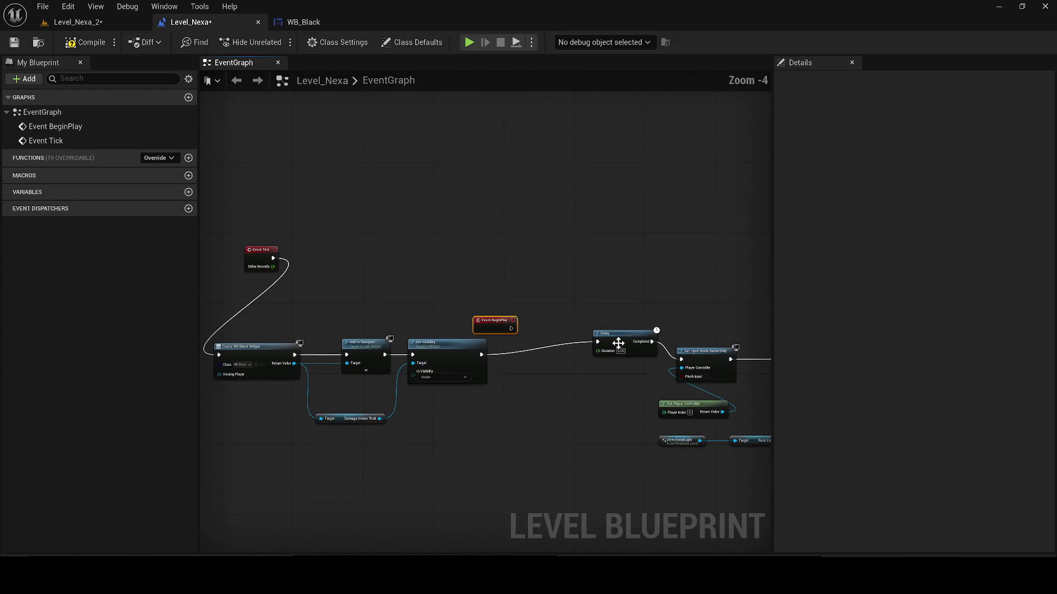
pyautogui.click(598, 342)
pyautogui.moveTo(618, 328)
pyautogui.mouseDown()
pyautogui.moveTo(432, 266)
pyautogui.moveTo(620, 337)
pyautogui.mouseUp()
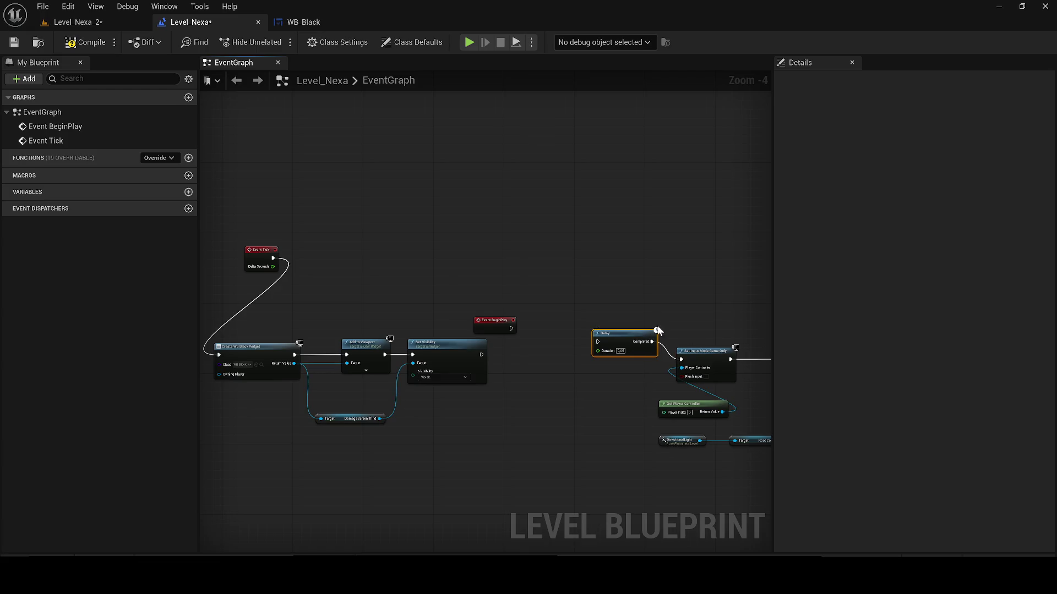
pyautogui.scroll(1, 556, 344)
pyautogui.moveTo(549, 343); pyautogui.dragTo(530, 319)
pyautogui.moveTo(387, 332)
pyautogui.mouseDown()
pyautogui.moveTo(493, 325)
pyautogui.moveTo(484, 328)
pyautogui.mouseUp()
# - Cut and re-paste the widget creation nodes, then rewire Event Tick into Create WB Black Widget
pyautogui.click(379, 317)
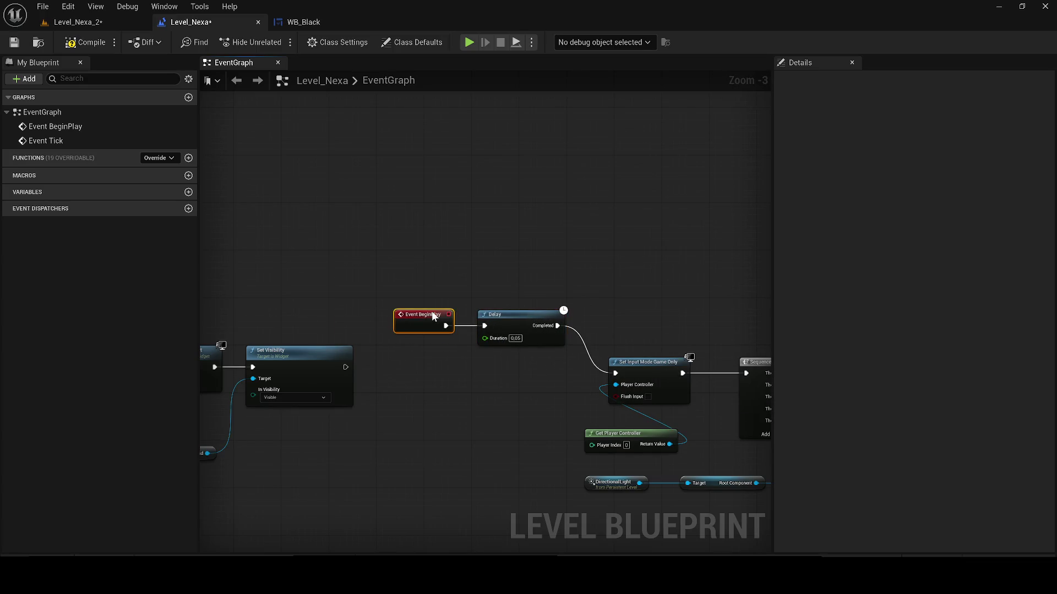
pyautogui.moveTo(715, 447); pyautogui.dragTo(429, 308)
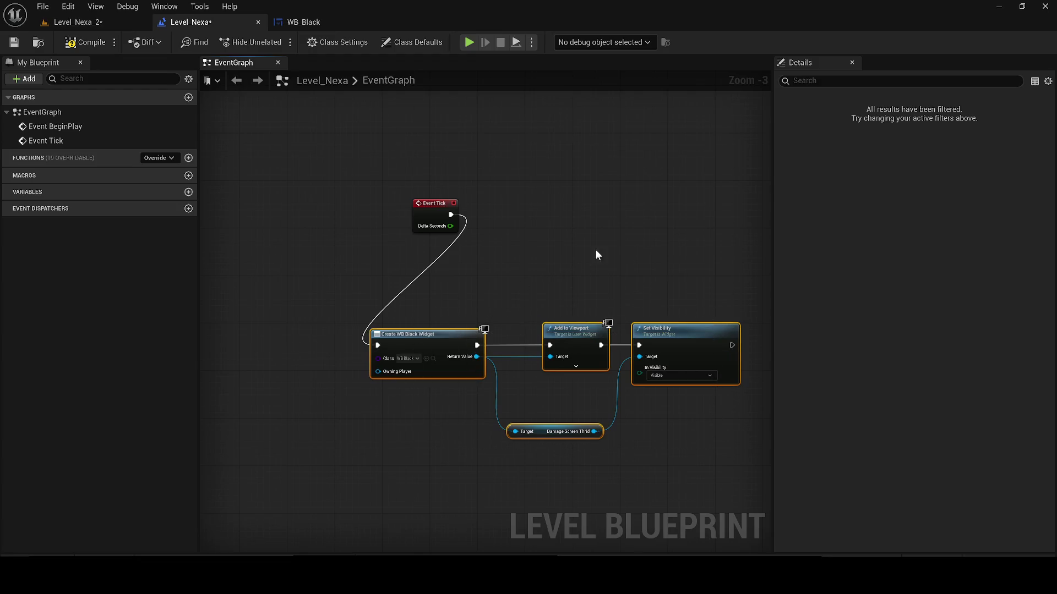
pyautogui.hotkey('ctrl', 'x')
pyautogui.hotkey('ctrl', 'v')
pyautogui.click(275, 333)
pyautogui.moveTo(275, 333)
pyautogui.mouseDown()
pyautogui.moveTo(357, 214)
pyautogui.moveTo(412, 223)
pyautogui.mouseUp()
# - Play-test the level and save the map
pyautogui.click(77, 22)
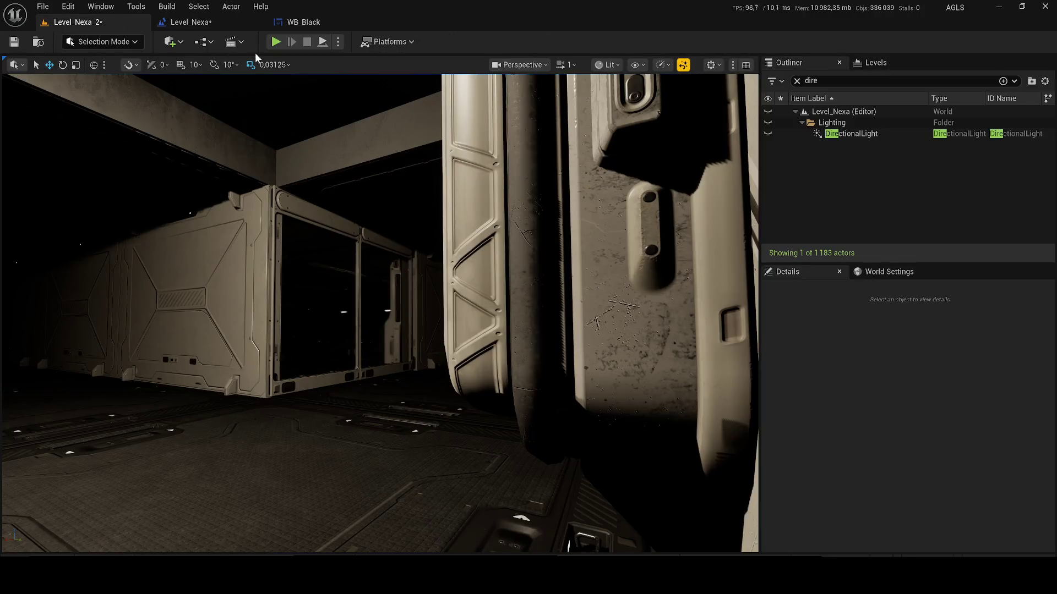
pyautogui.hotkey('alt', 'p')
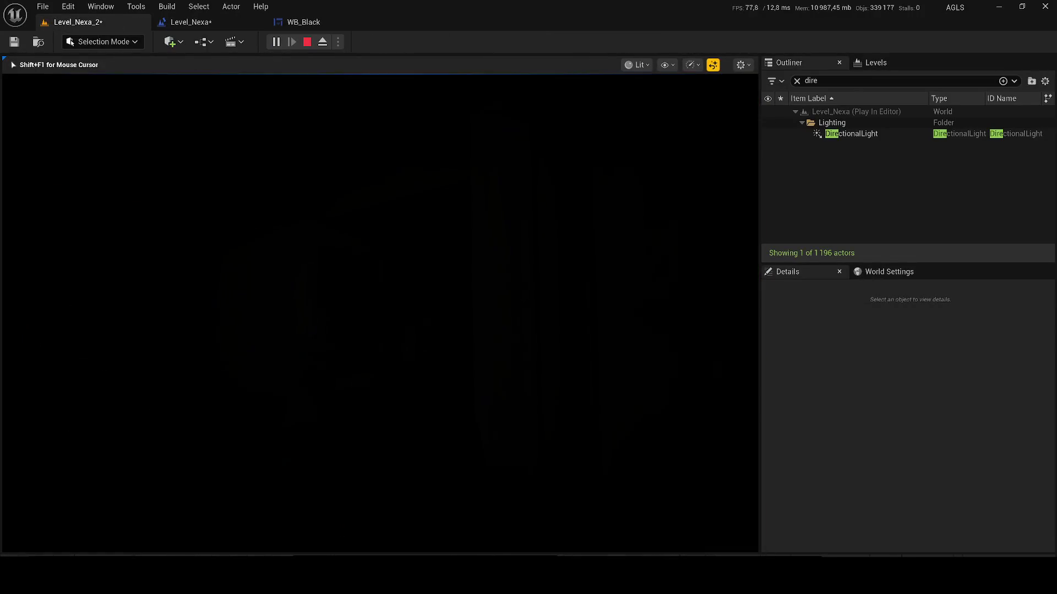
pyautogui.press('Escape')
pyautogui.click(191, 23)
pyautogui.click(13, 44)
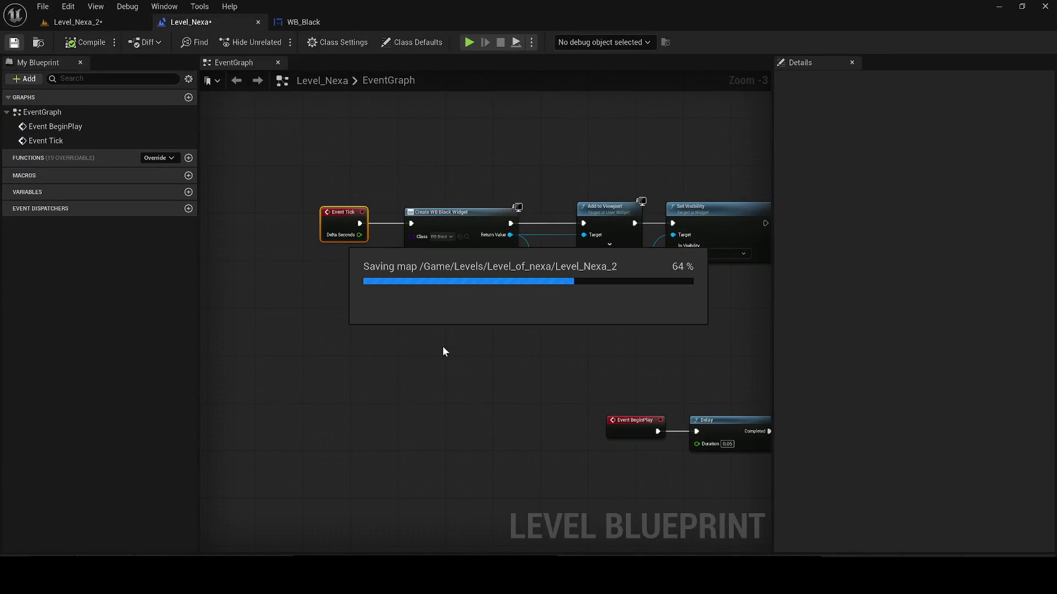
pyautogui.click(104, 22)
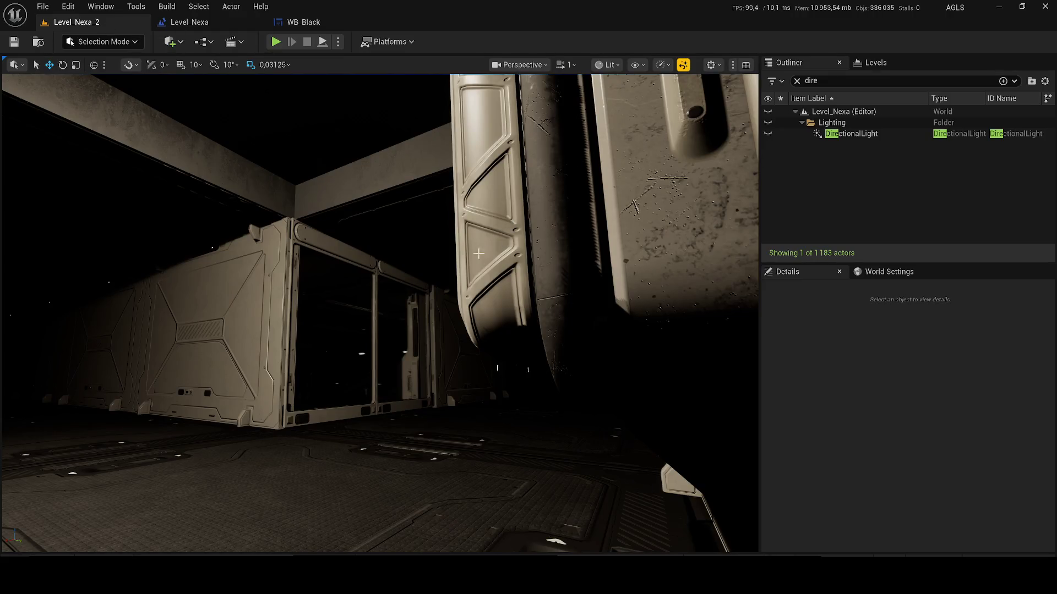
# - Delete the Event Tick node from the level blueprint graph
pyautogui.click(181, 23)
pyautogui.scroll(-4, 522, 246)
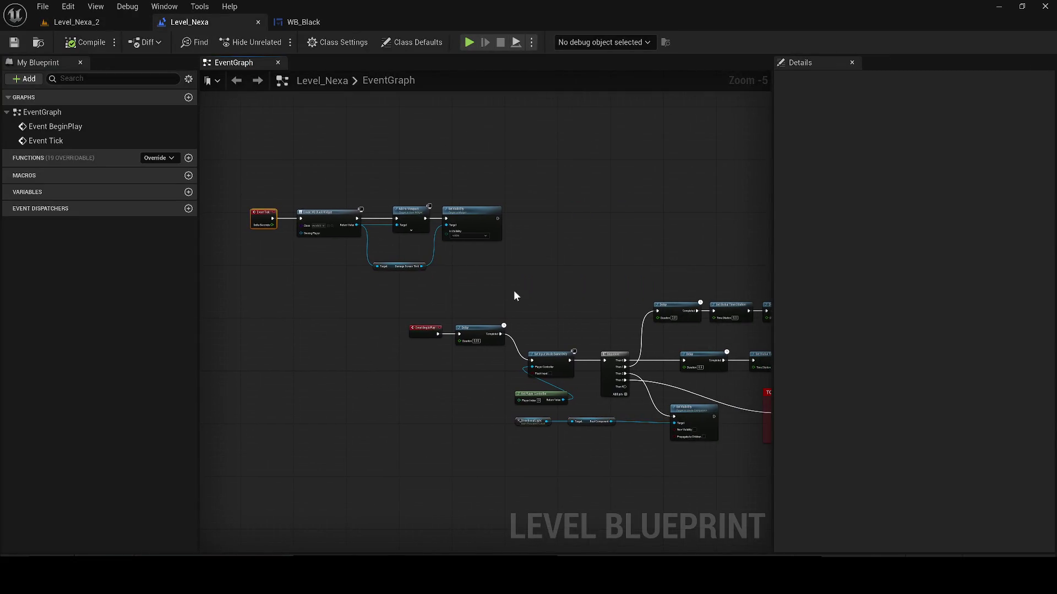
pyautogui.scroll(1, 515, 296)
pyautogui.moveTo(454, 248)
pyautogui.mouseDown()
pyautogui.moveTo(519, 283)
pyautogui.moveTo(589, 295)
pyautogui.moveTo(442, 254)
pyautogui.moveTo(517, 306)
pyautogui.moveTo(593, 405)
pyautogui.moveTo(419, 259)
pyautogui.moveTo(371, 263)
pyautogui.moveTo(353, 221)
pyautogui.mouseUp()
pyautogui.scroll(1, 353, 221)
pyautogui.scroll(1, 363, 248)
pyautogui.click(363, 269)
pyautogui.press('Delete')
pyautogui.scroll(1, 487, 302)
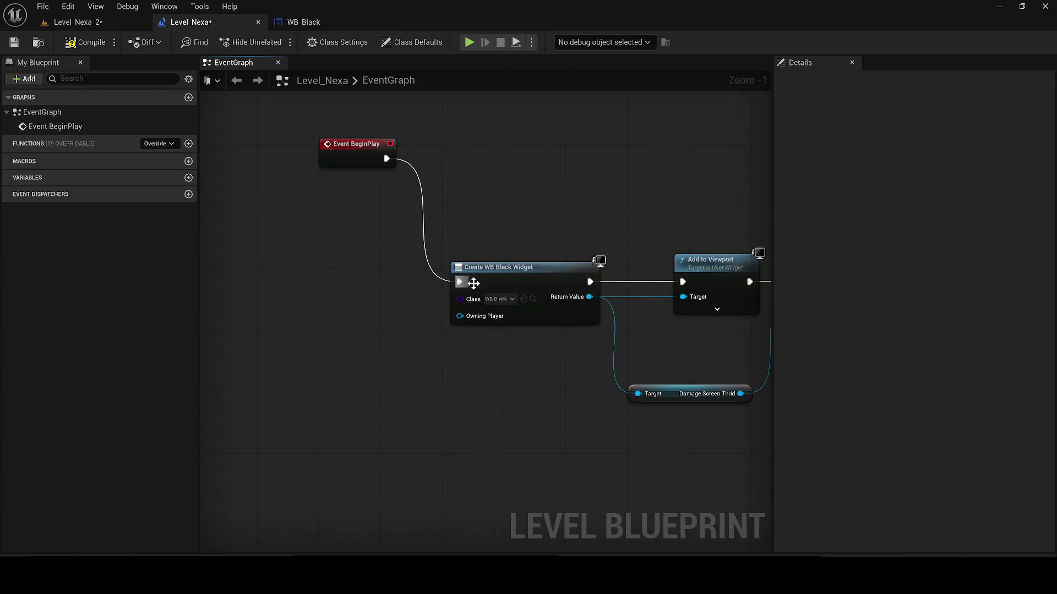
# - Play-test the level, then open WB_Black from the Content Browser
pyautogui.click(123, 25)
pyautogui.hotkey('alt', 'p')
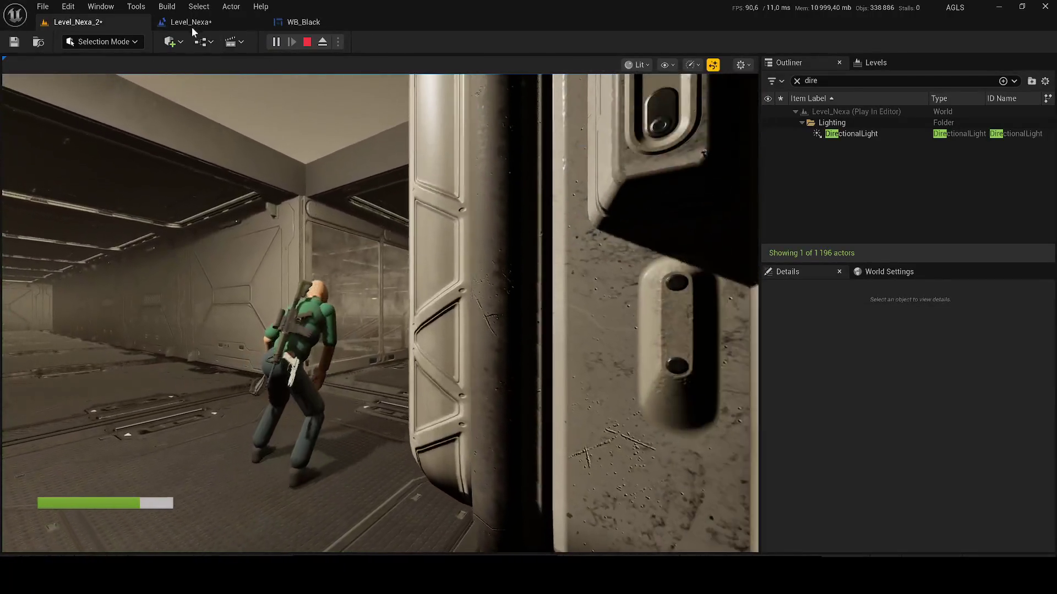
pyautogui.press('Escape')
pyautogui.click(191, 22)
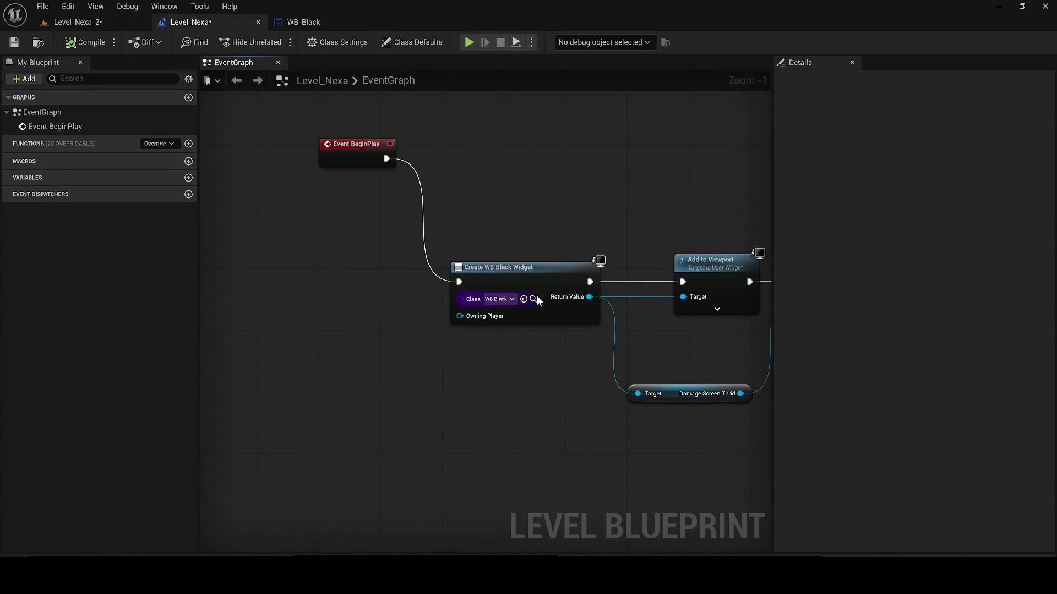
pyautogui.click(532, 299)
pyautogui.doubleClick(474, 391)
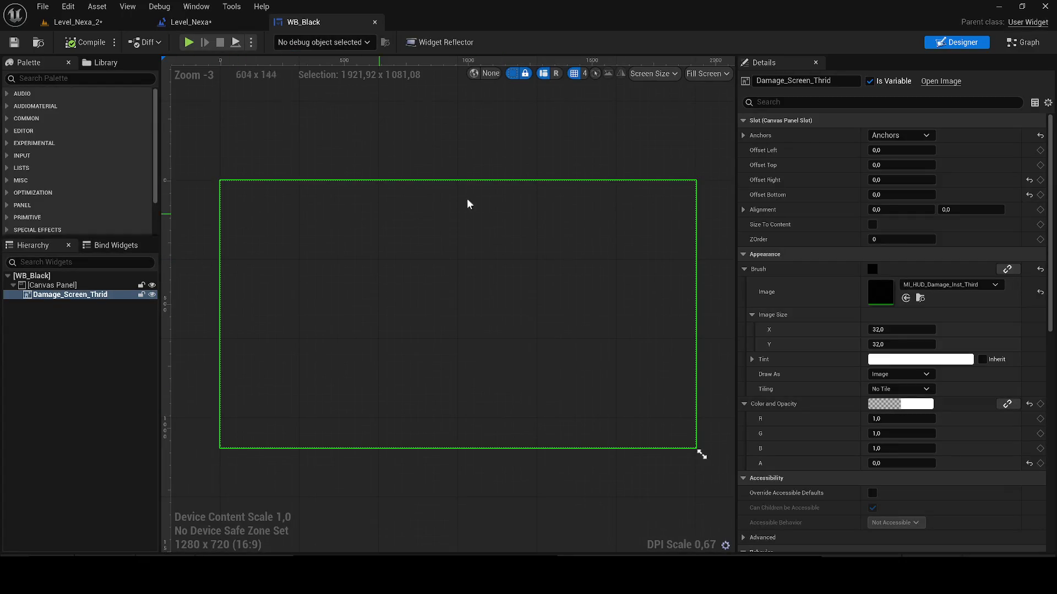
# - Set Damage_Screen_Thrid's Color and Opacity alpha to 1, then compile and save WB_Black
pyautogui.scroll(-2, 599, 308)
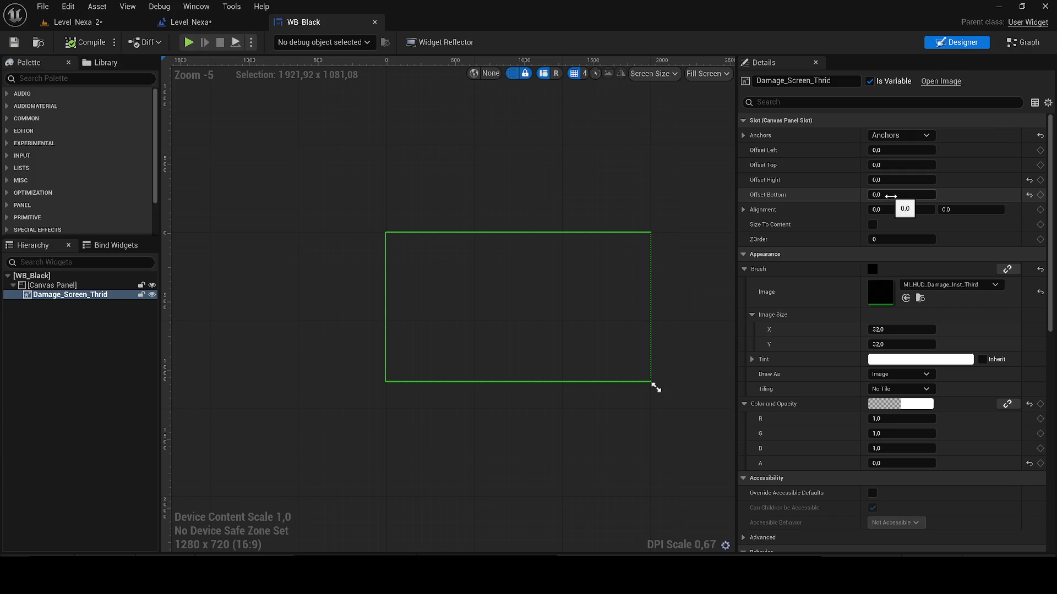
pyautogui.click(891, 463)
pyautogui.write('1')
pyautogui.press('Return')
pyautogui.click(73, 40)
pyautogui.hotkey('ctrl', 's')
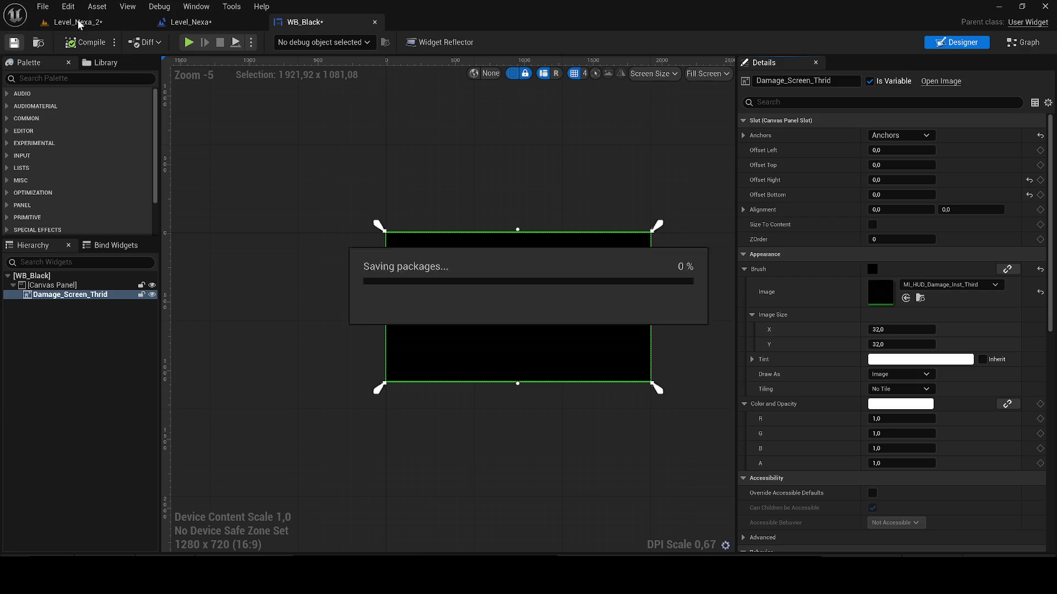
# - Back in the level blueprint, move Event BeginPlay beside Create WB Black Widget
pyautogui.click(68, 23)
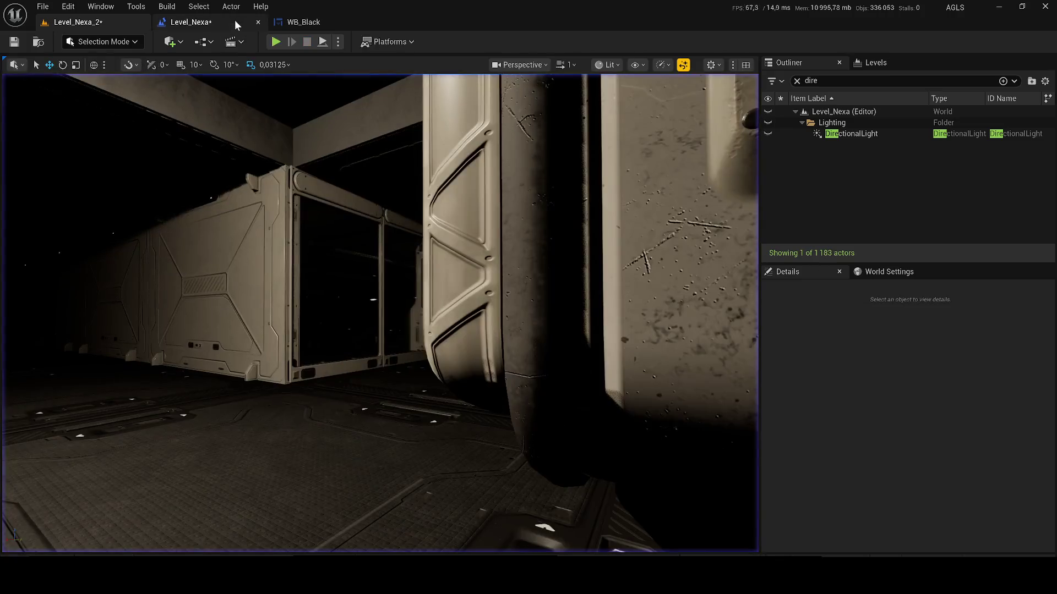
pyautogui.click(234, 24)
pyautogui.moveTo(352, 164)
pyautogui.mouseDown()
pyautogui.moveTo(398, 282)
pyautogui.moveTo(385, 286)
pyautogui.mouseUp()
pyautogui.scroll(-3, 385, 282)
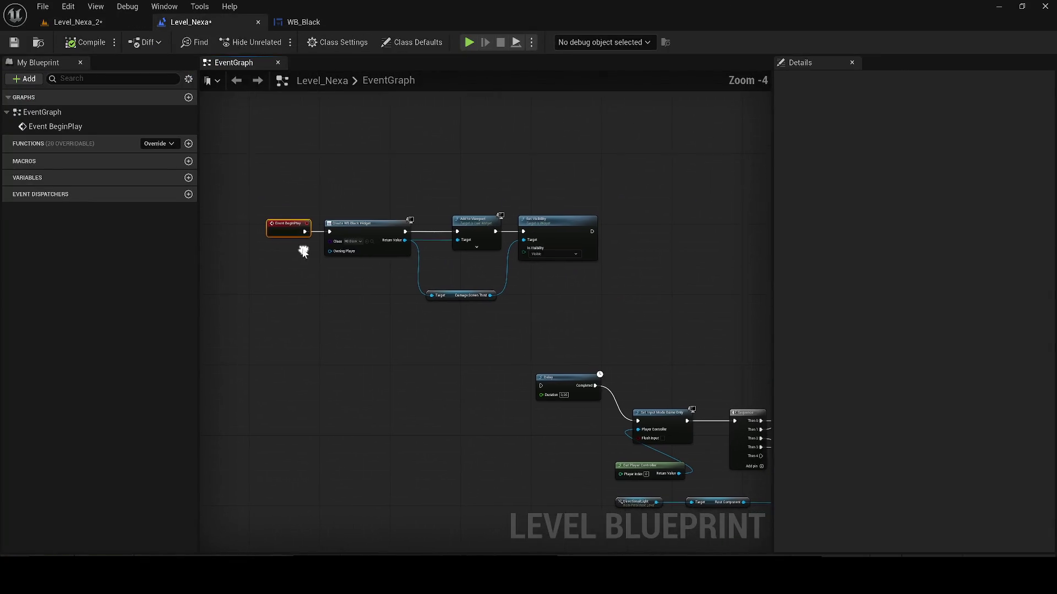
# - Wire Set Visibility into the Delay node and play-test the level
pyautogui.moveTo(510, 207)
pyautogui.mouseDown()
pyautogui.moveTo(459, 330)
pyautogui.moveTo(462, 356)
pyautogui.mouseUp()
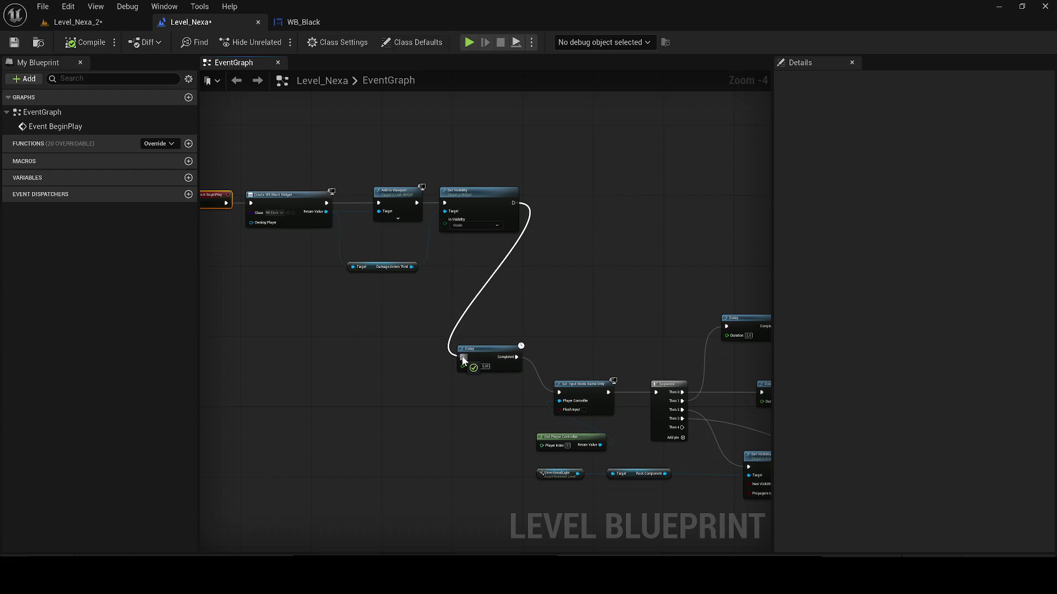
pyautogui.click(77, 22)
pyautogui.hotkey('alt', 'p')
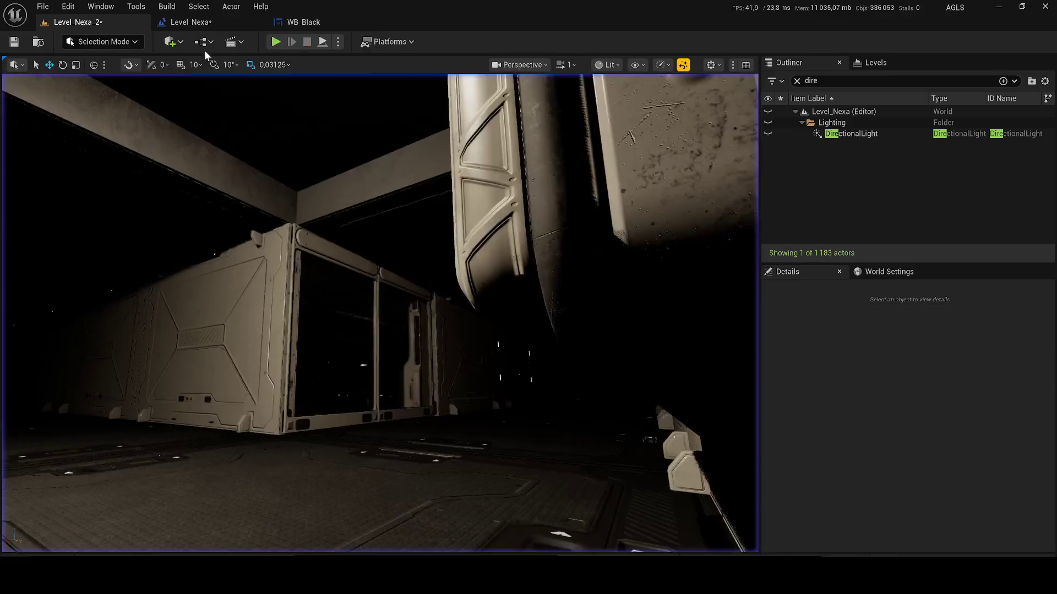
pyautogui.click(190, 22)
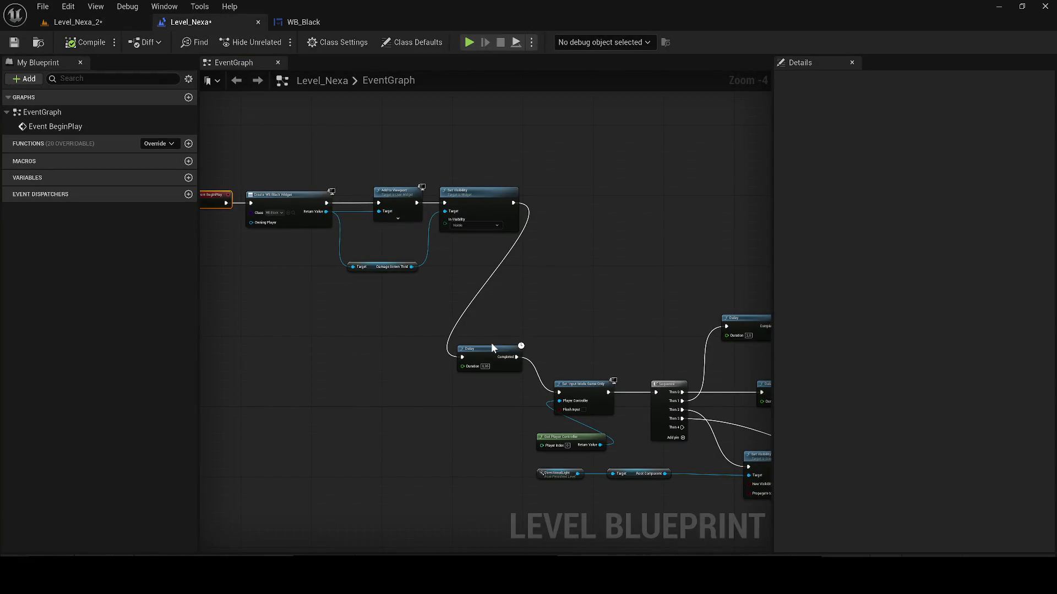
# - Place the red hide-UI comment block after BeginPlay and wire its Set Visibility into Create WB Black Widget
pyautogui.moveTo(491, 344)
pyautogui.mouseDown()
pyautogui.moveTo(477, 326)
pyautogui.moveTo(274, 264)
pyautogui.moveTo(272, 314)
pyautogui.moveTo(263, 311)
pyautogui.mouseUp()
pyautogui.moveTo(668, 417)
pyautogui.mouseDown()
pyautogui.moveTo(355, 314)
pyautogui.moveTo(625, 338)
pyautogui.moveTo(631, 405)
pyautogui.moveTo(653, 408)
pyautogui.mouseUp()
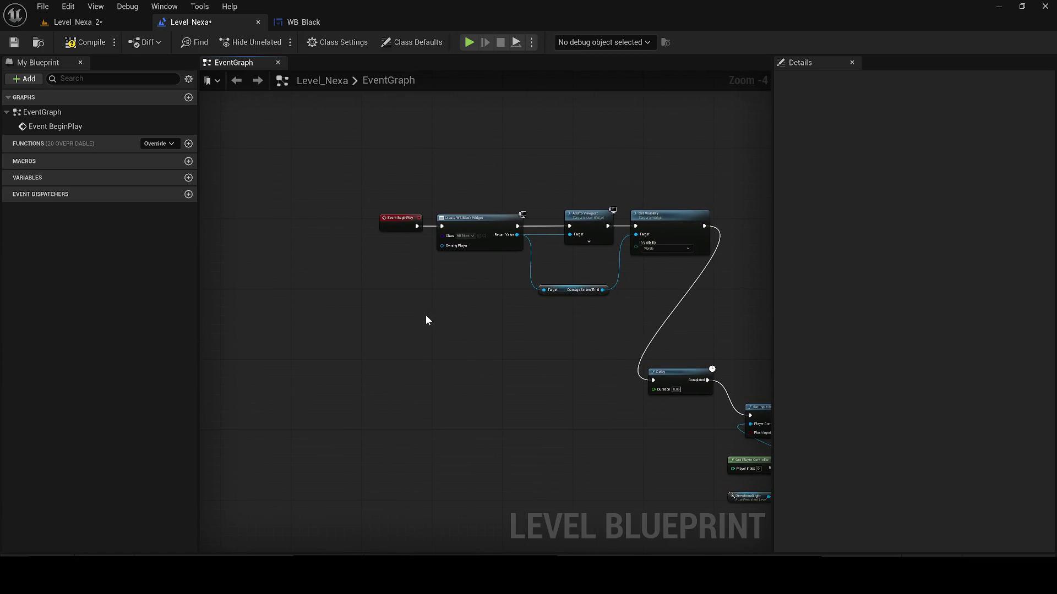
pyautogui.hotkey('ctrl', 'v')
pyautogui.moveTo(271, 291); pyautogui.dragTo(463, 316)
pyautogui.moveTo(614, 256)
pyautogui.mouseDown()
pyautogui.moveTo(292, 265)
pyautogui.moveTo(408, 331)
pyautogui.mouseUp()
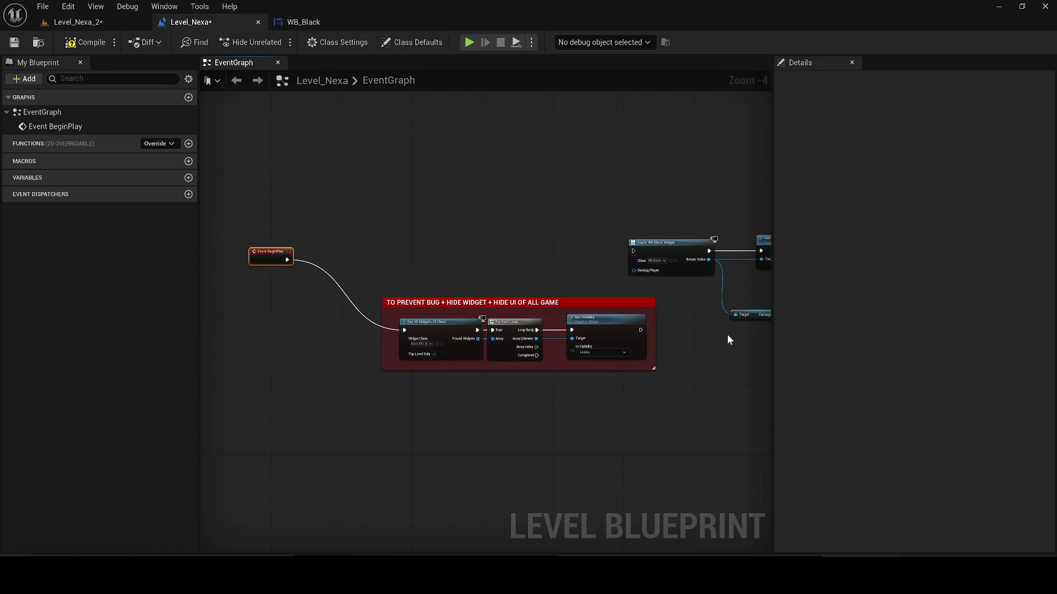
pyautogui.moveTo(641, 330); pyautogui.dragTo(633, 251)
pyautogui.moveTo(657, 426); pyautogui.dragTo(380, 294)
pyautogui.moveTo(430, 320); pyautogui.dragTo(385, 248)
pyautogui.moveTo(254, 253); pyautogui.dragTo(260, 247)
# - Play-test the level, stop it, and save the map
pyautogui.click(77, 22)
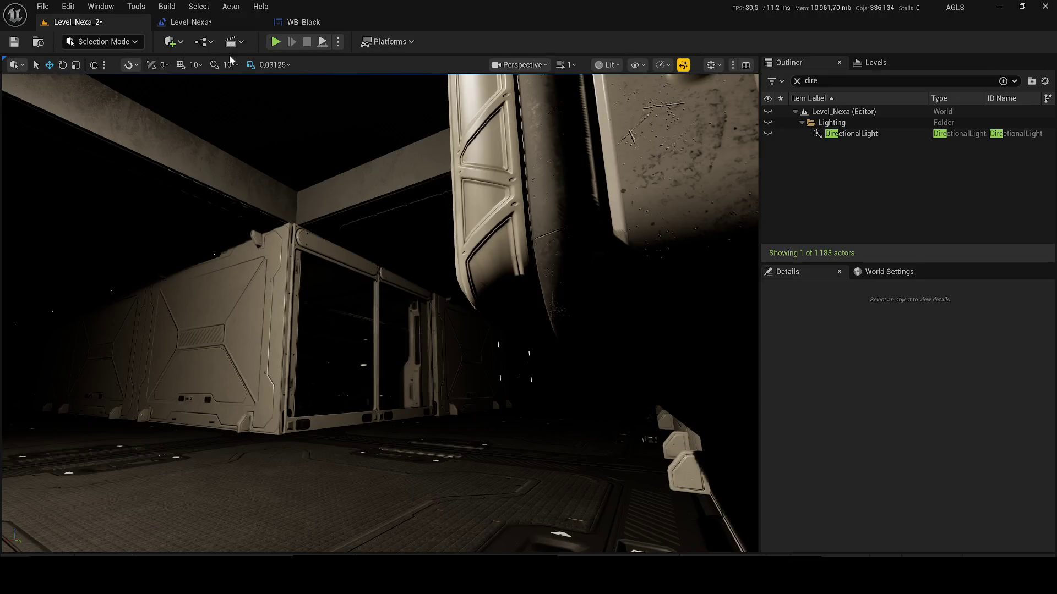
pyautogui.hotkey('alt', 'p')
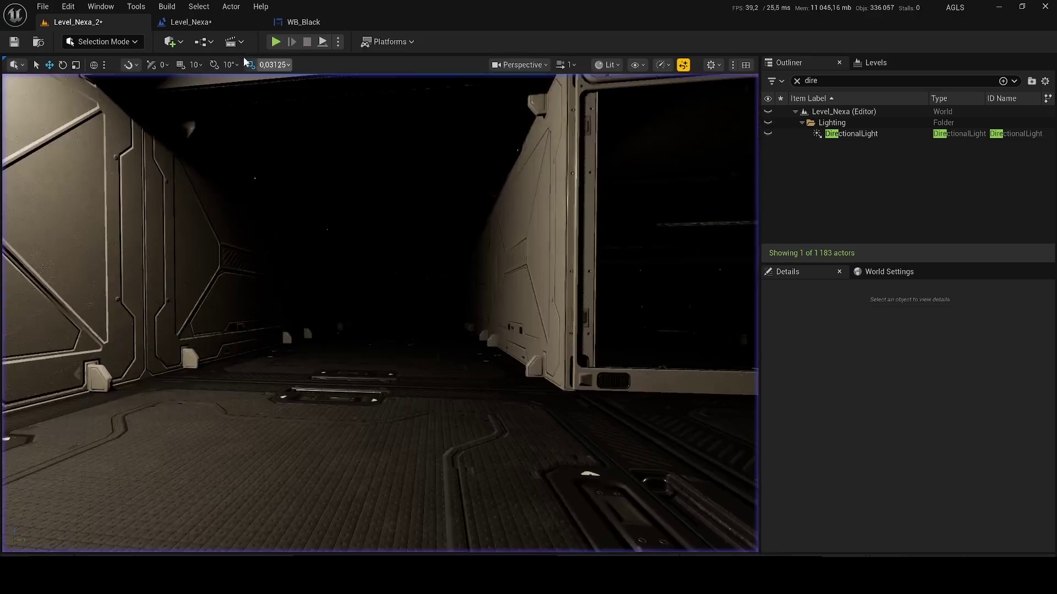
pyautogui.press('Escape')
pyautogui.click(188, 22)
pyautogui.hotkey('ctrl', 's')
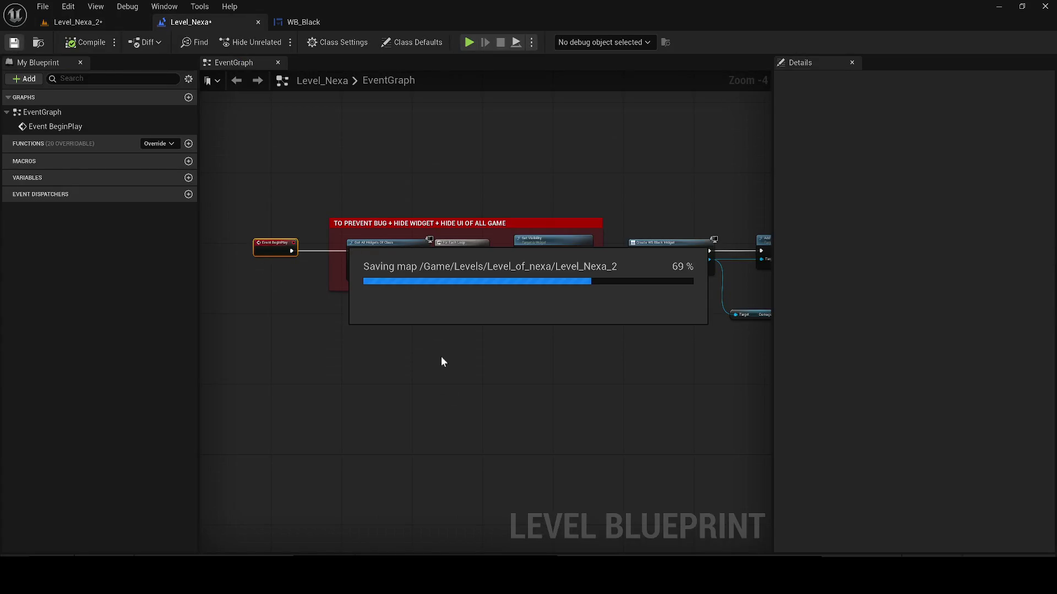
# - Move the Damage Screen Thrid node up and delete an accidentally added Delay node
pyautogui.scroll(1, 526, 291)
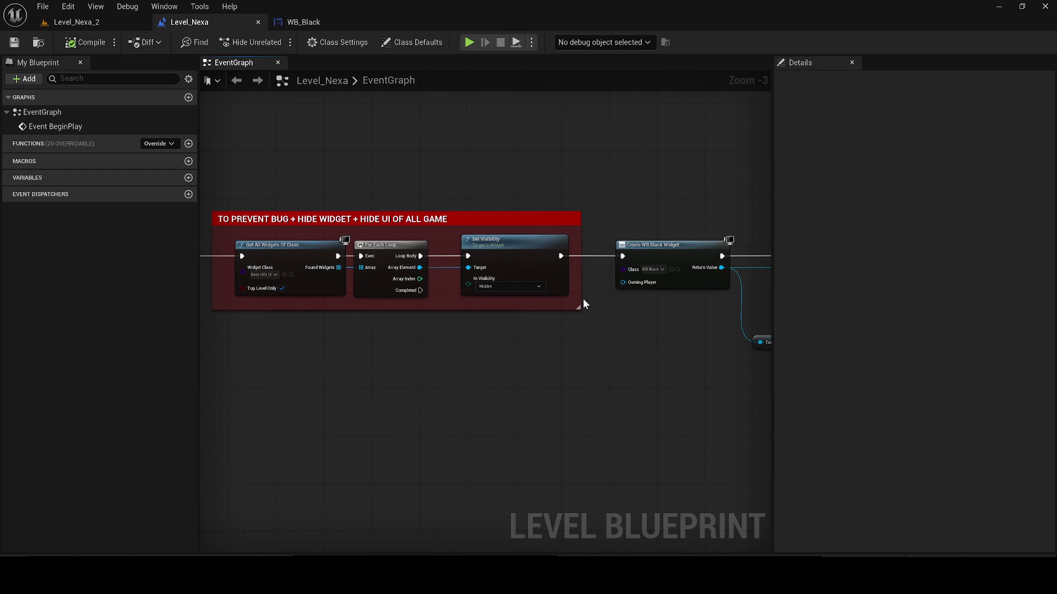
pyautogui.moveTo(583, 300)
pyautogui.mouseDown()
pyautogui.moveTo(276, 308)
pyautogui.moveTo(242, 322)
pyautogui.moveTo(549, 340)
pyautogui.moveTo(366, 332)
pyautogui.moveTo(344, 328)
pyautogui.moveTo(326, 303)
pyautogui.moveTo(477, 283)
pyautogui.moveTo(258, 286)
pyautogui.mouseUp()
pyautogui.moveTo(415, 332); pyautogui.dragTo(416, 291)
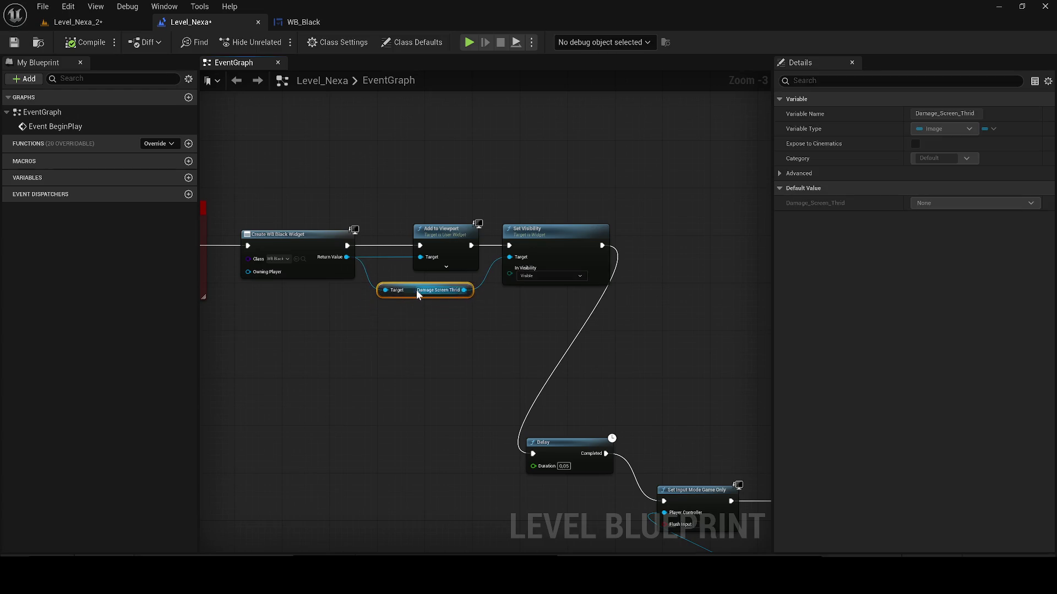
pyautogui.click(435, 352)
pyautogui.moveTo(467, 380)
pyautogui.mouseDown()
pyautogui.moveTo(662, 321)
pyautogui.moveTo(481, 282)
pyautogui.moveTo(389, 215)
pyautogui.mouseUp()
pyautogui.press('Delete')
pyautogui.scroll(-1, 472, 279)
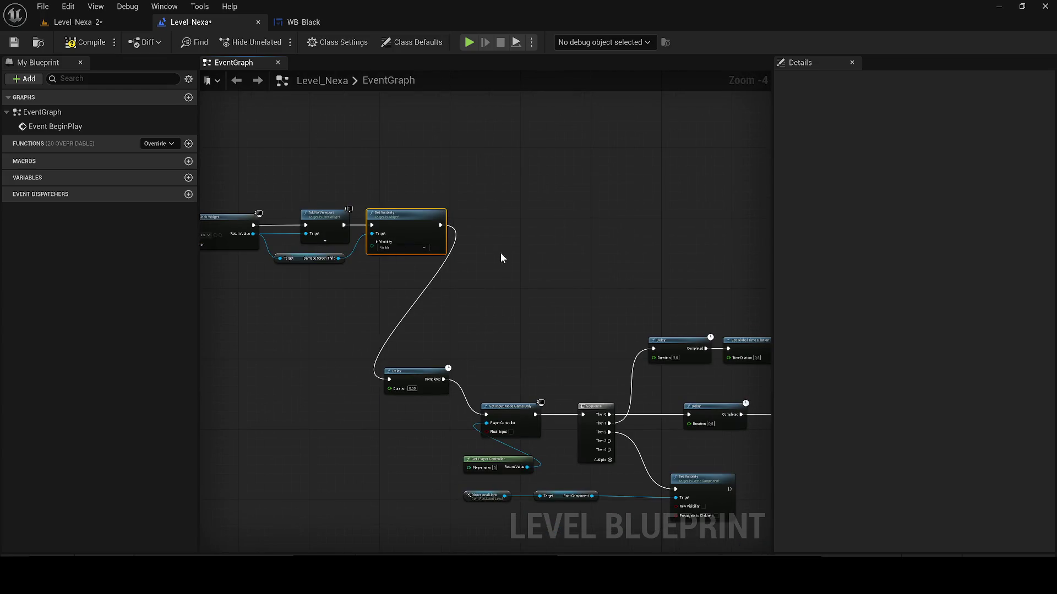
# - Duplicate the Set Visibility node and set the copy's In Visibility to Hidden
pyautogui.hotkey('ctrl', 'c')
pyautogui.hotkey('ctrl', 'v')
pyautogui.click(530, 307)
pyautogui.click(537, 337)
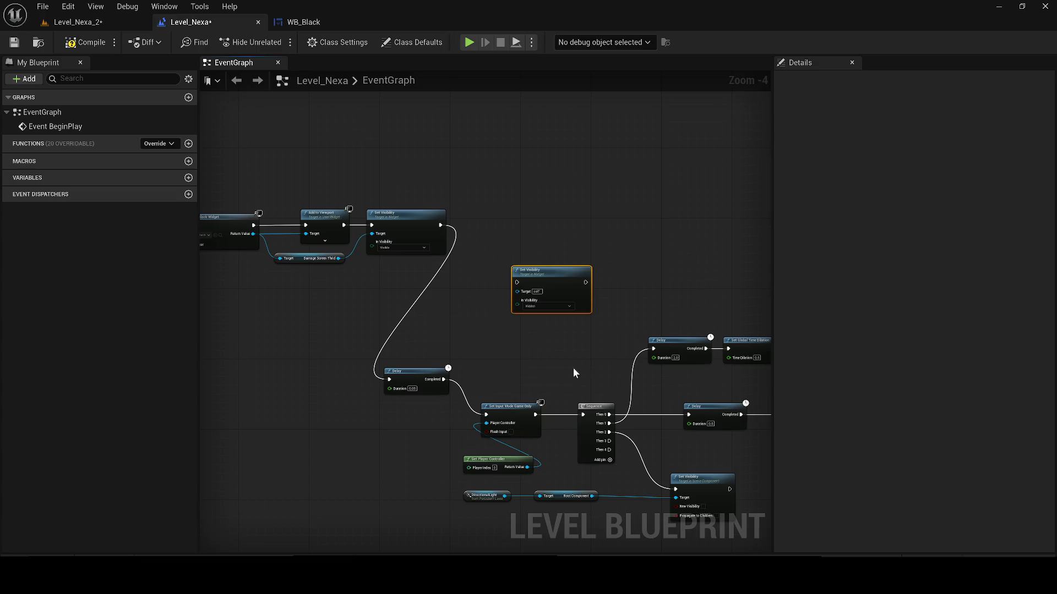
# - Move the Delay group and wire Set Input Mode Game Only through the Hidden node into Sequence
pyautogui.moveTo(529, 462); pyautogui.dragTo(381, 370)
pyautogui.moveTo(505, 420); pyautogui.dragTo(358, 407)
pyautogui.moveTo(541, 293)
pyautogui.mouseDown()
pyautogui.moveTo(524, 324)
pyautogui.moveTo(585, 390)
pyautogui.moveTo(572, 416)
pyautogui.moveTo(620, 437)
pyautogui.mouseUp()
pyautogui.scroll(2, 524, 324)
pyautogui.moveTo(469, 403); pyautogui.dragTo(334, 429)
pyautogui.moveTo(517, 386); pyautogui.dragTo(445, 406)
pyautogui.moveTo(400, 436)
pyautogui.mouseDown()
pyautogui.moveTo(578, 454)
pyautogui.moveTo(431, 221)
pyautogui.mouseUp()
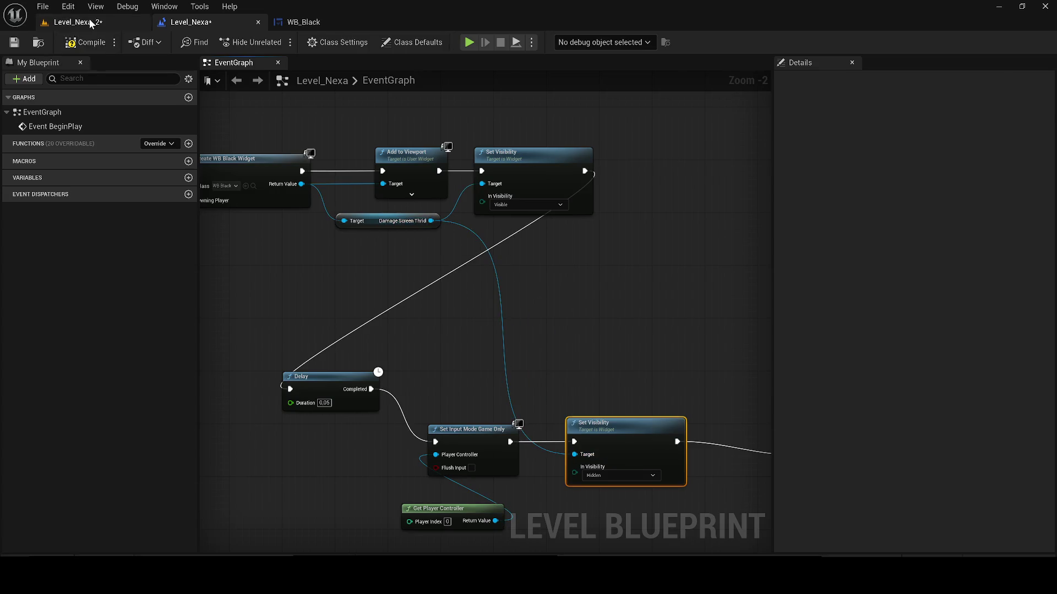
# - Run a first play test, then check and close the WB_Black widget editor
pyautogui.click(92, 23)
pyautogui.hotkey('alt', 'p')
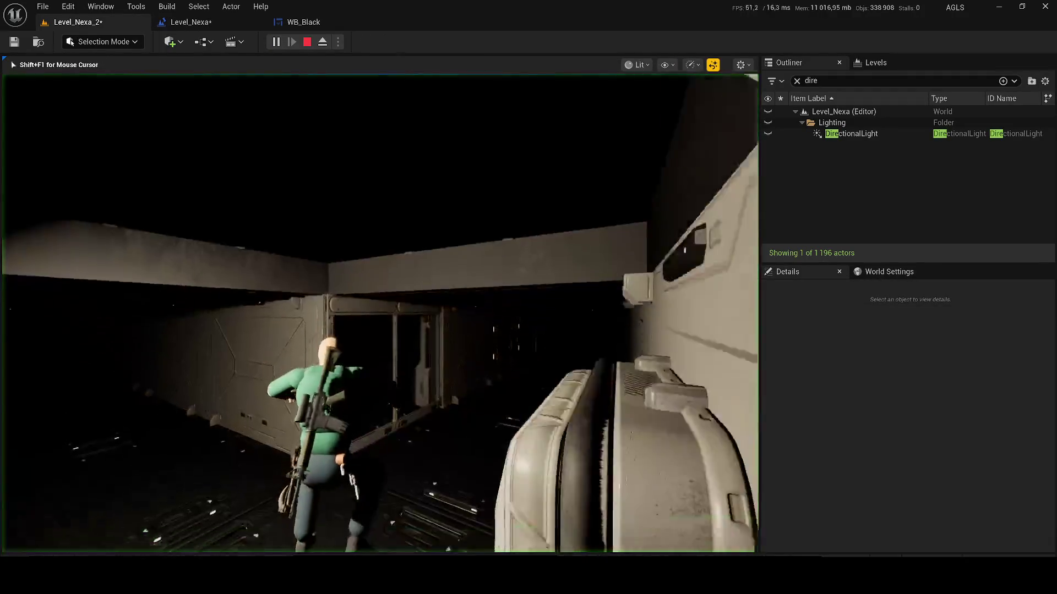
pyautogui.click(295, 25)
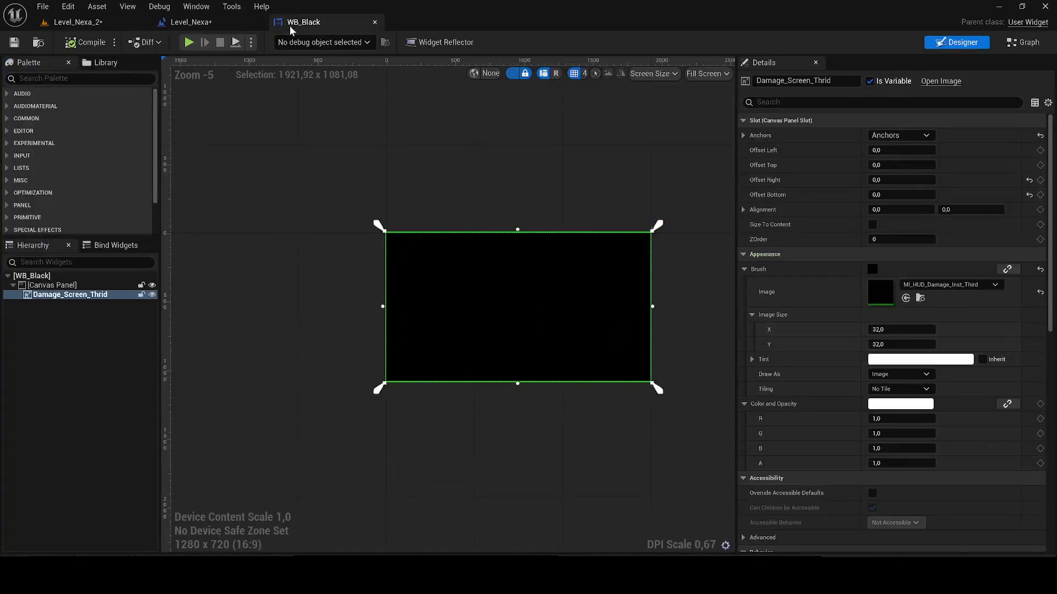
pyautogui.click(190, 22)
pyautogui.click(375, 23)
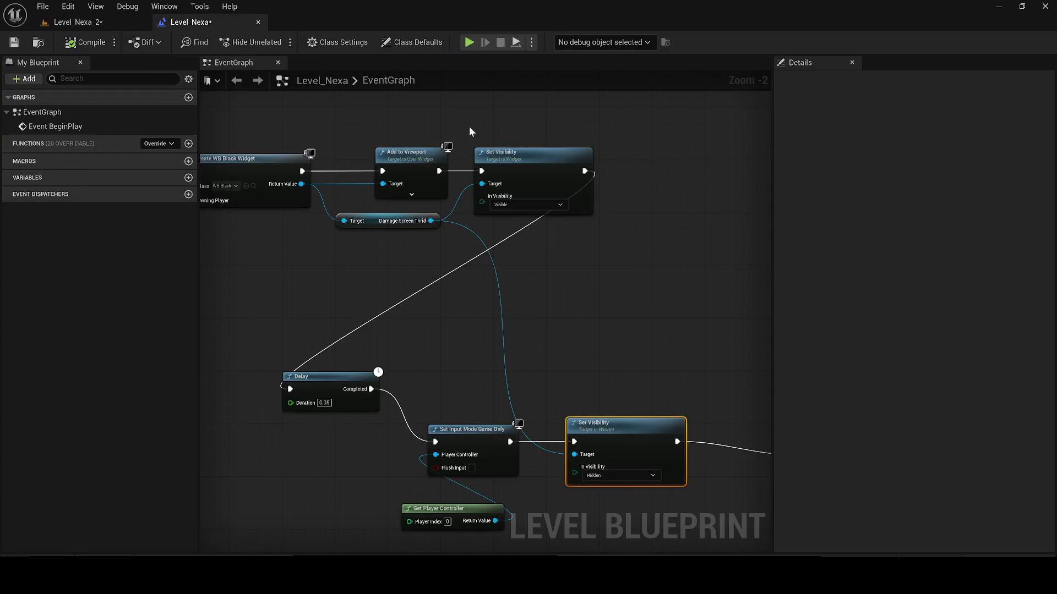
# - Connect Set Input Mode Game Only to the Sequence and paste another visibility node beside the original
pyautogui.moveTo(592, 305); pyautogui.dragTo(477, 262)
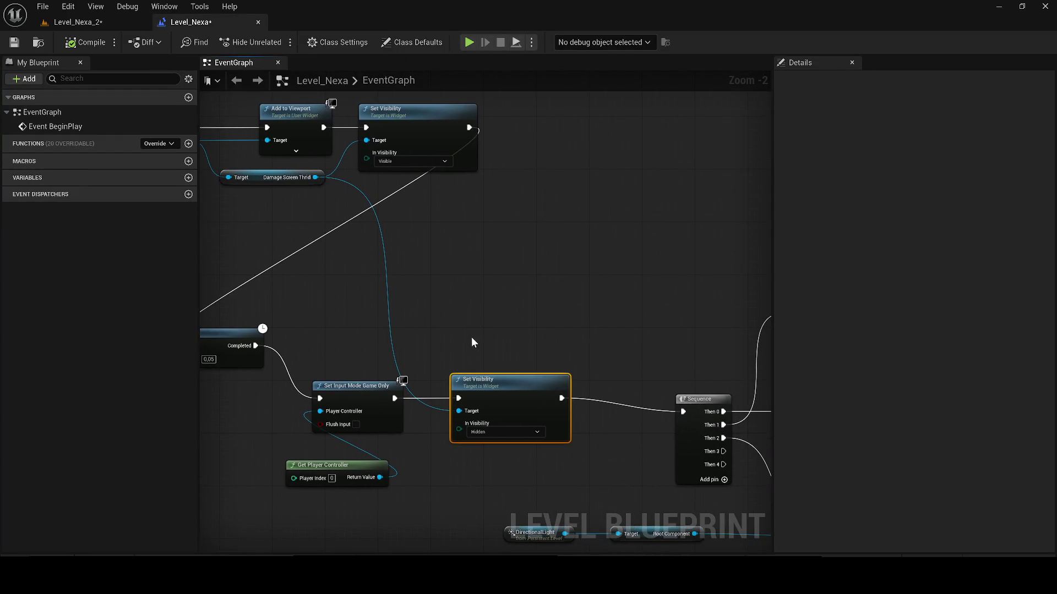
pyautogui.moveTo(502, 403); pyautogui.dragTo(504, 373)
pyautogui.click(77, 22)
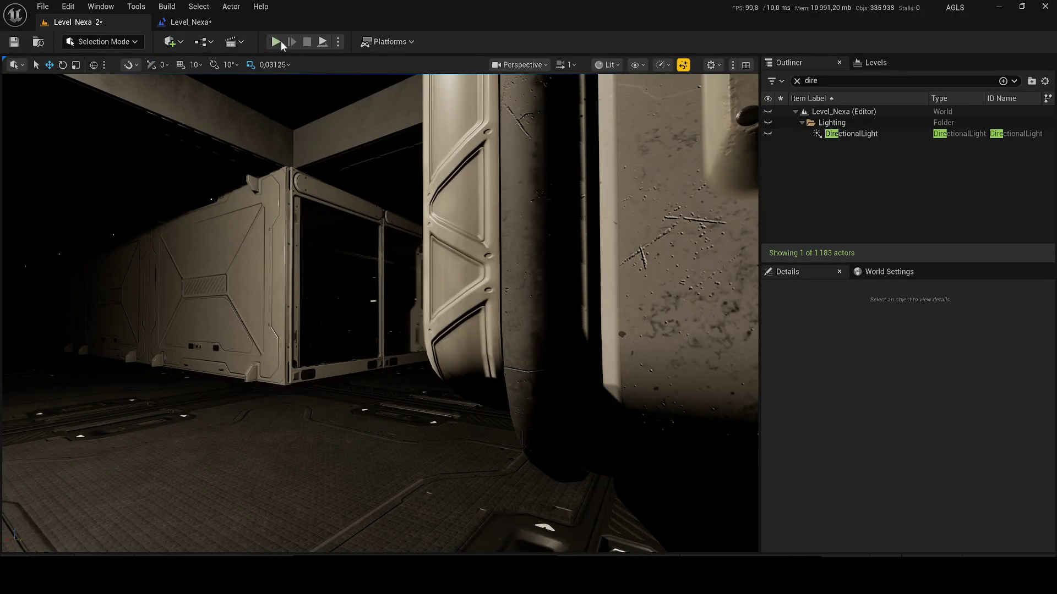
pyautogui.hotkey('ctrl', 'Tab')
pyautogui.moveTo(395, 399); pyautogui.dragTo(683, 411)
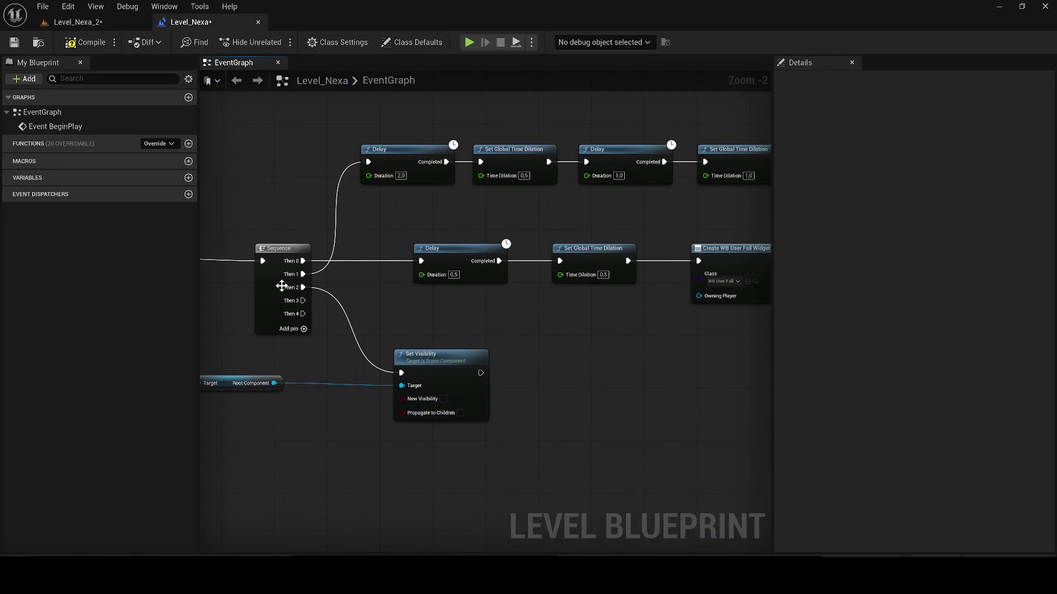
pyautogui.hotkey('ctrl', 'v')
pyautogui.moveTo(473, 435)
pyautogui.mouseDown()
pyautogui.moveTo(572, 427)
pyautogui.moveTo(453, 314)
pyautogui.mouseUp()
pyautogui.scroll(-1, 524, 421)
pyautogui.scroll(-2, 183, 199)
pyautogui.moveTo(543, 460)
pyautogui.mouseDown()
pyautogui.moveTo(182, 200)
pyautogui.moveTo(491, 172)
pyautogui.moveTo(554, 180)
pyautogui.moveTo(582, 200)
pyautogui.moveTo(224, 81)
pyautogui.mouseUp()
# - Play-test Level_Nexa_2, save all modified levels, and stop the second play session
pyautogui.click(87, 25)
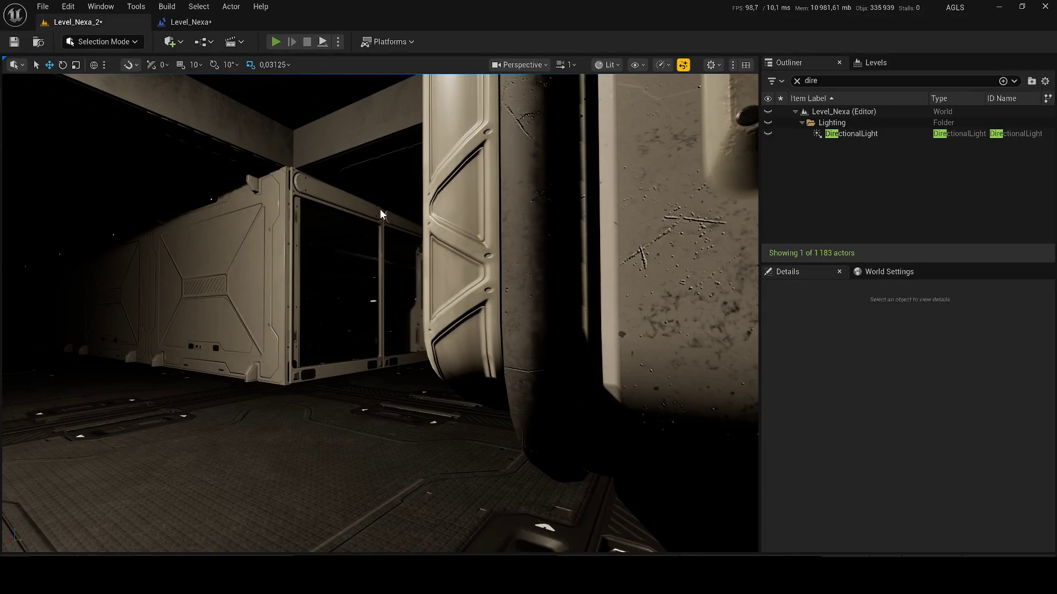
pyautogui.hotkey('alt', 'p')
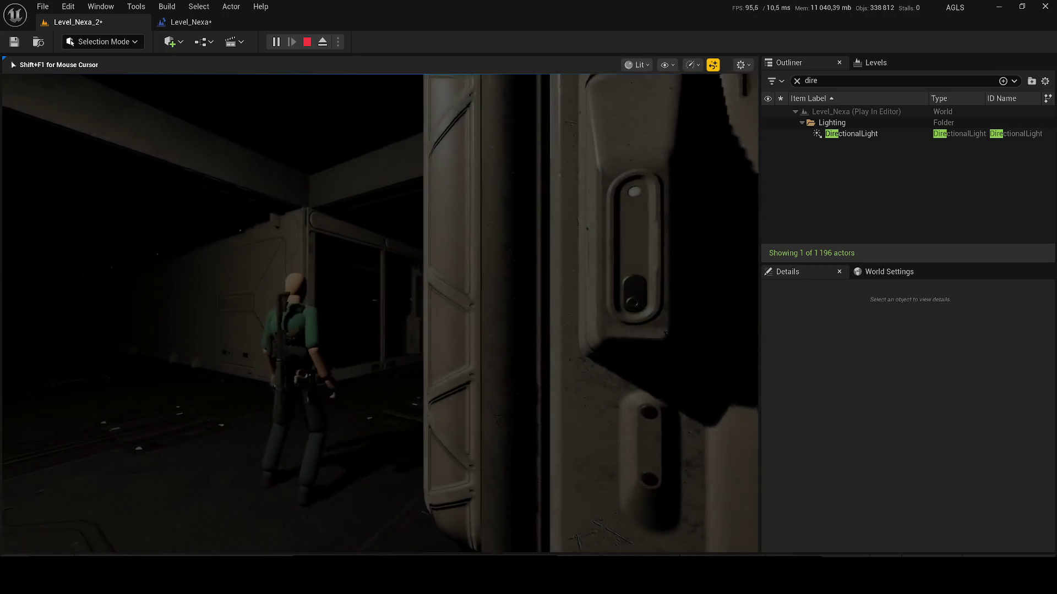
pyautogui.press('Escape')
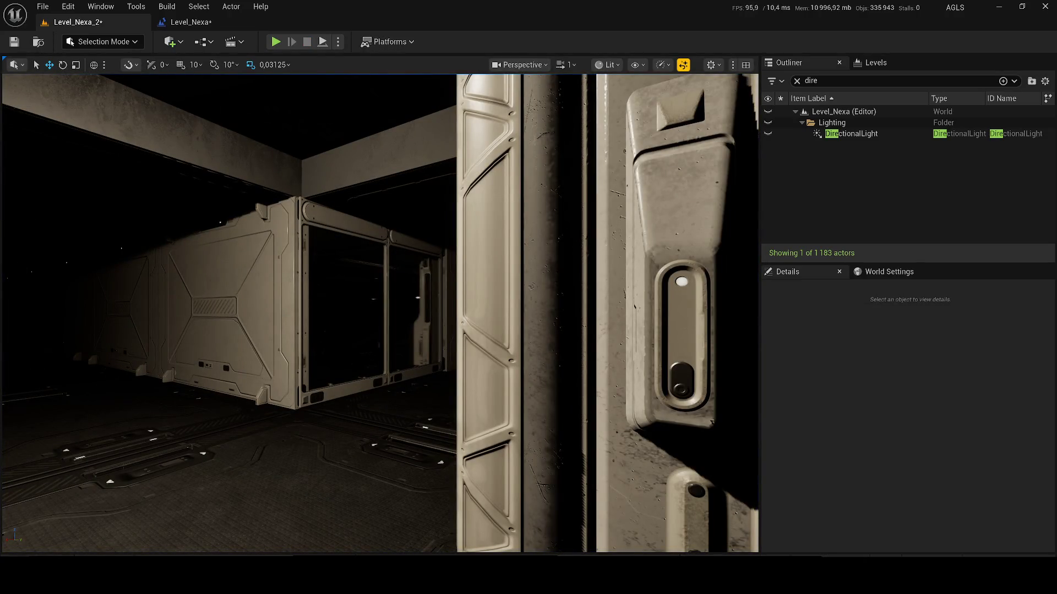
pyautogui.click(13, 41)
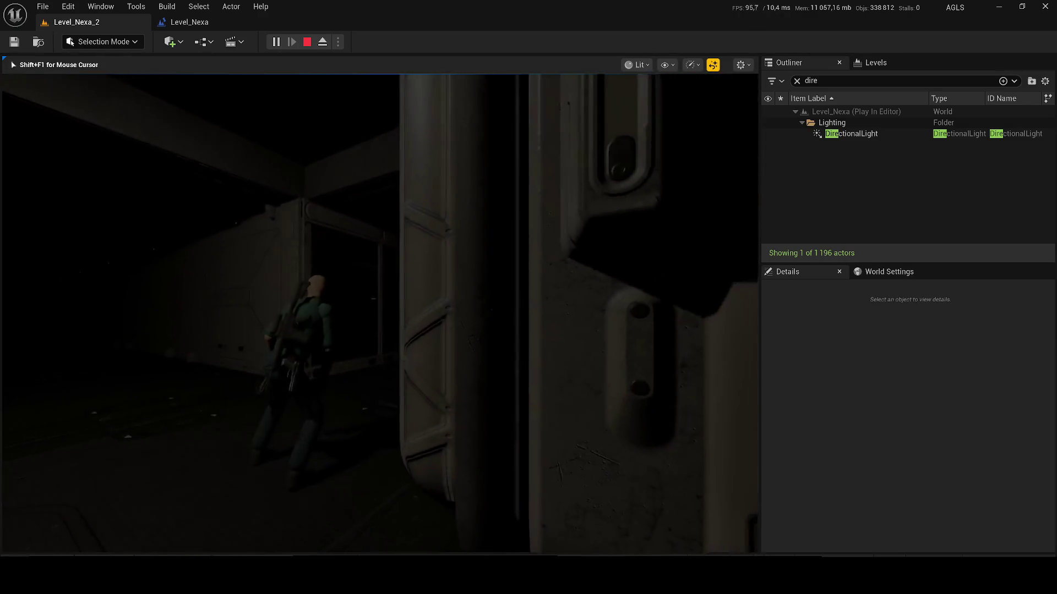
pyautogui.press('Escape')
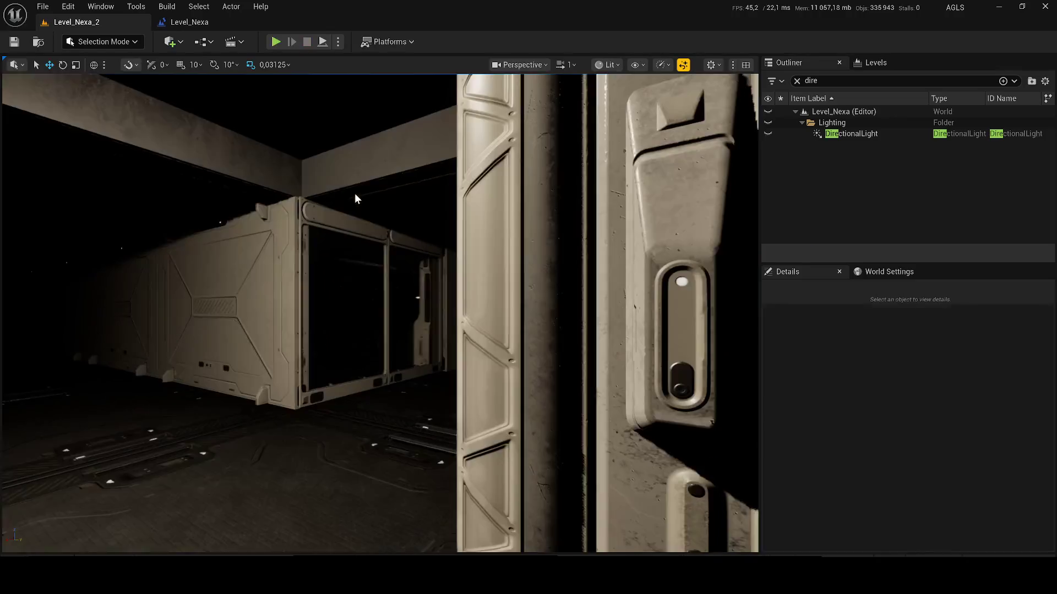
pyautogui.click(182, 22)
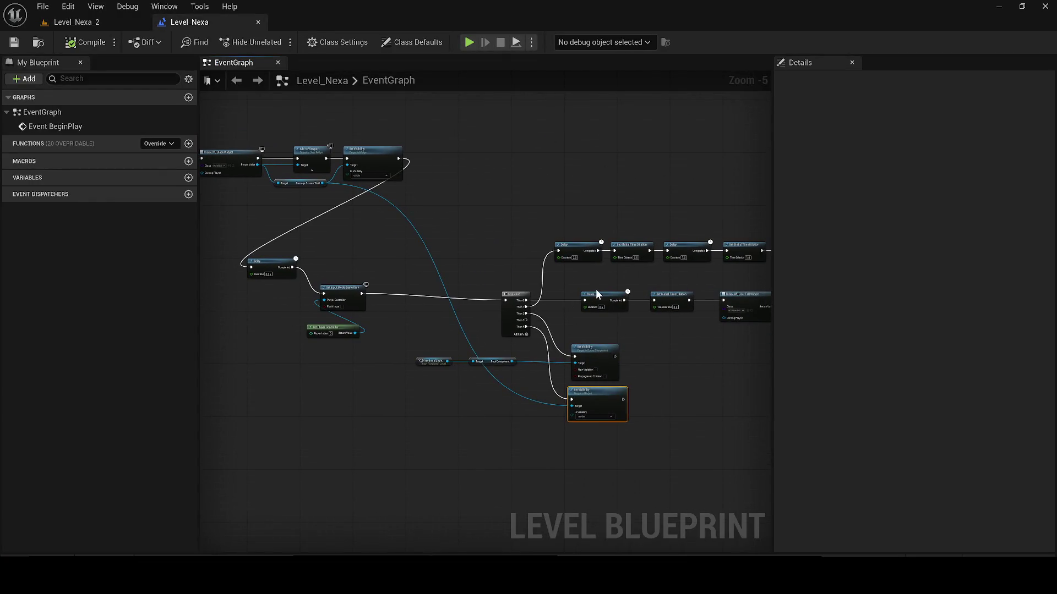
# - Shift the Delay, input mode and controller nodes aside and bring the widget creation nodes into view
pyautogui.moveTo(416, 341); pyautogui.dragTo(270, 270)
pyautogui.moveTo(349, 296)
pyautogui.mouseDown()
pyautogui.moveTo(425, 293)
pyautogui.moveTo(362, 302)
pyautogui.mouseUp()
pyautogui.scroll(1, 362, 301)
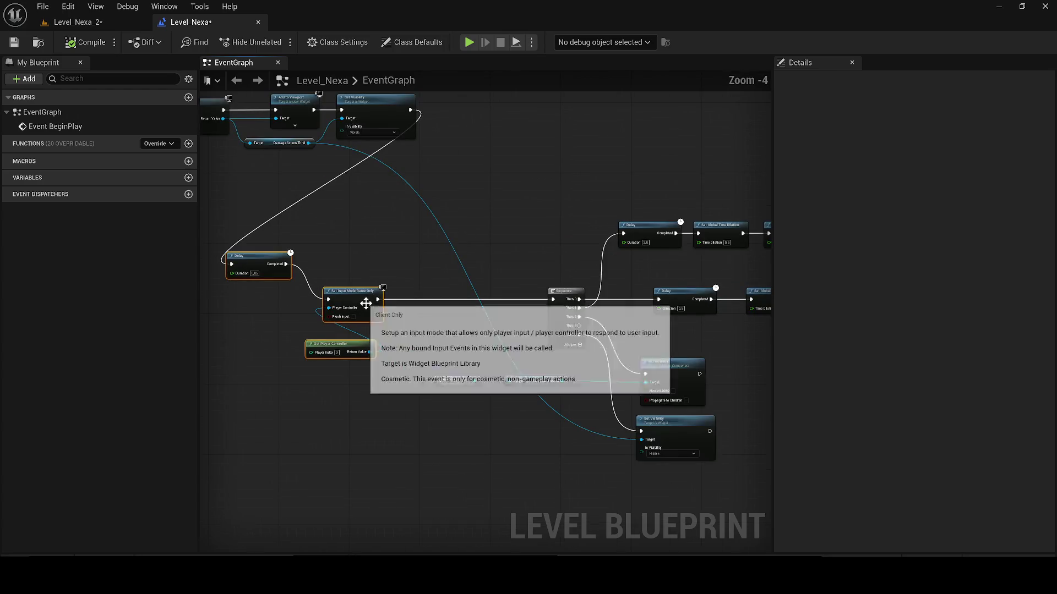
pyautogui.moveTo(210, 149)
pyautogui.mouseDown()
pyautogui.moveTo(530, 276)
pyautogui.moveTo(306, 305)
pyautogui.mouseUp()
pyautogui.scroll(1, 470, 277)
pyautogui.scroll(1, 332, 269)
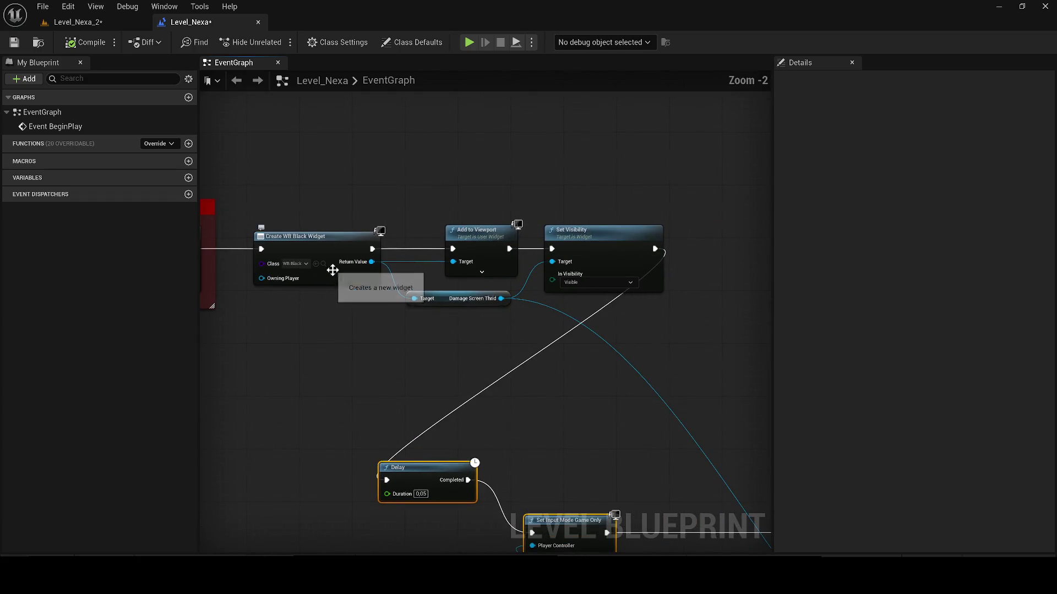
# - Locate WB_Black in the content browser and search all of Content for the transition widget
pyautogui.click(323, 263)
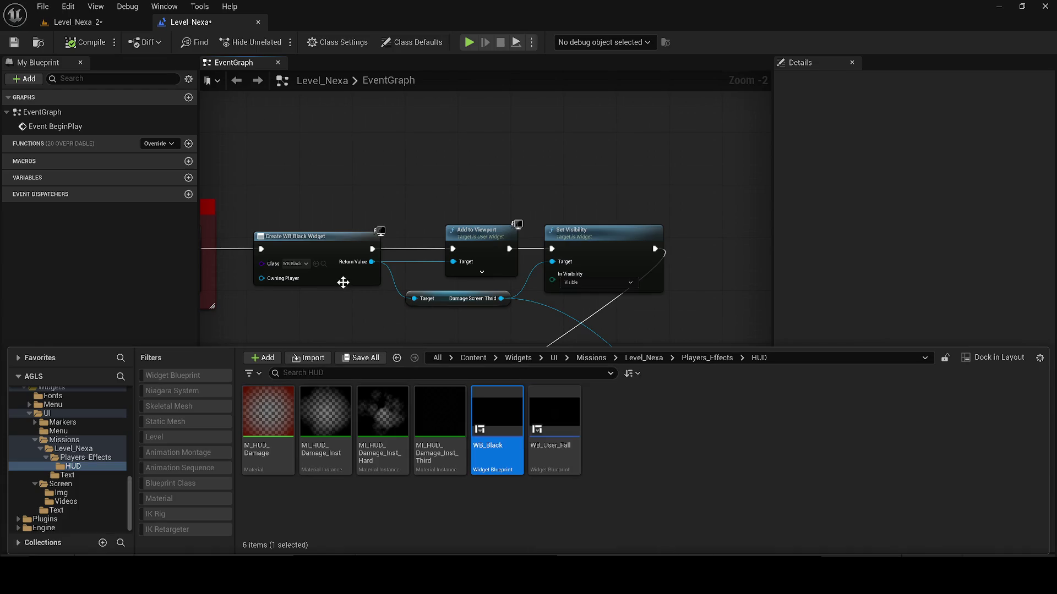
pyautogui.click(525, 358)
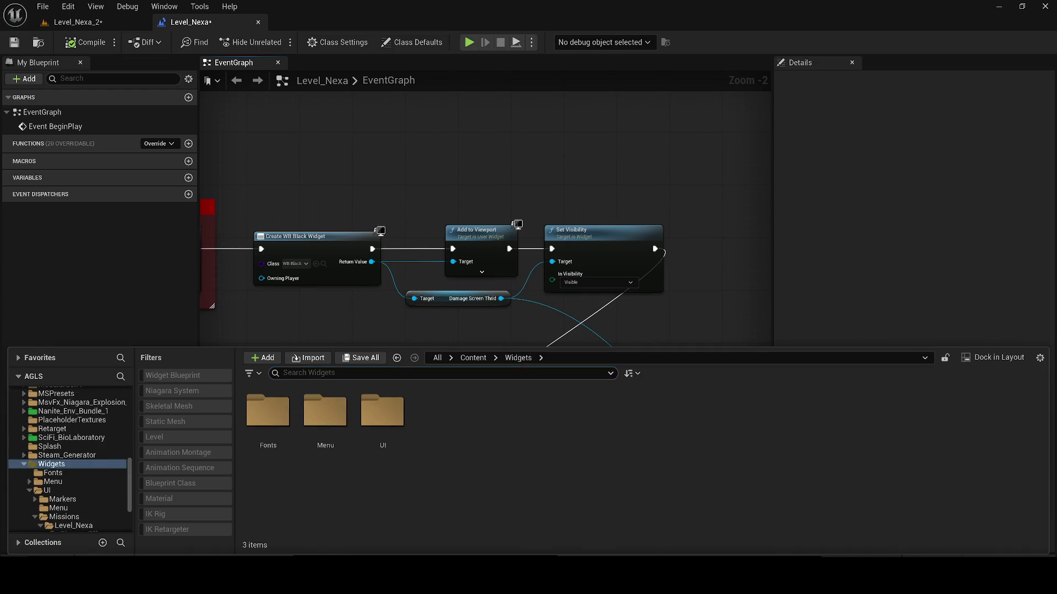
pyautogui.write('tta')
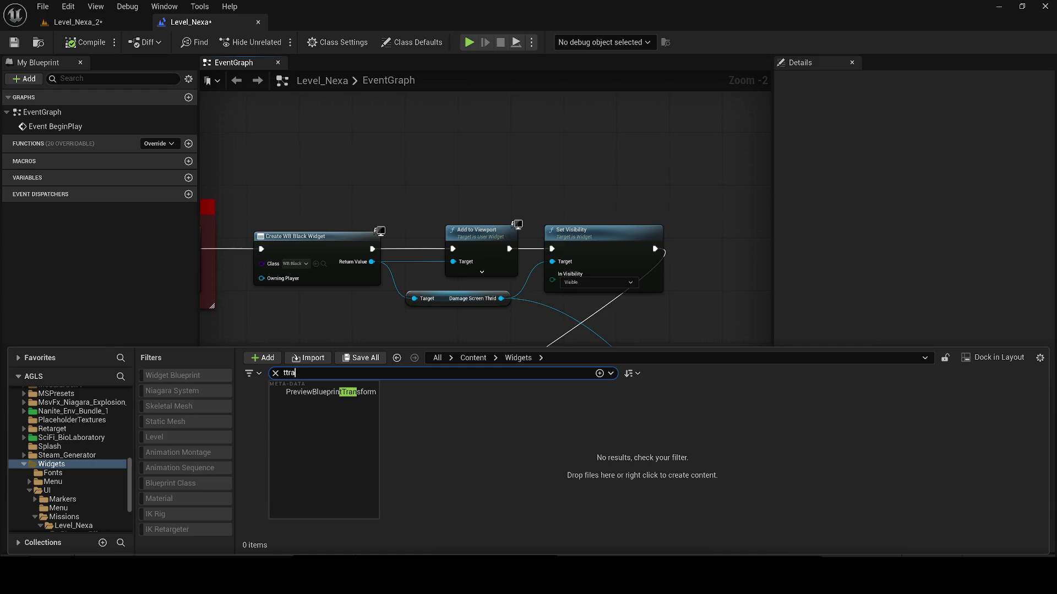
pyautogui.press('BackSpace')
pyautogui.press('BackSpace')
pyautogui.press('BackSpace')
pyautogui.write('rans')
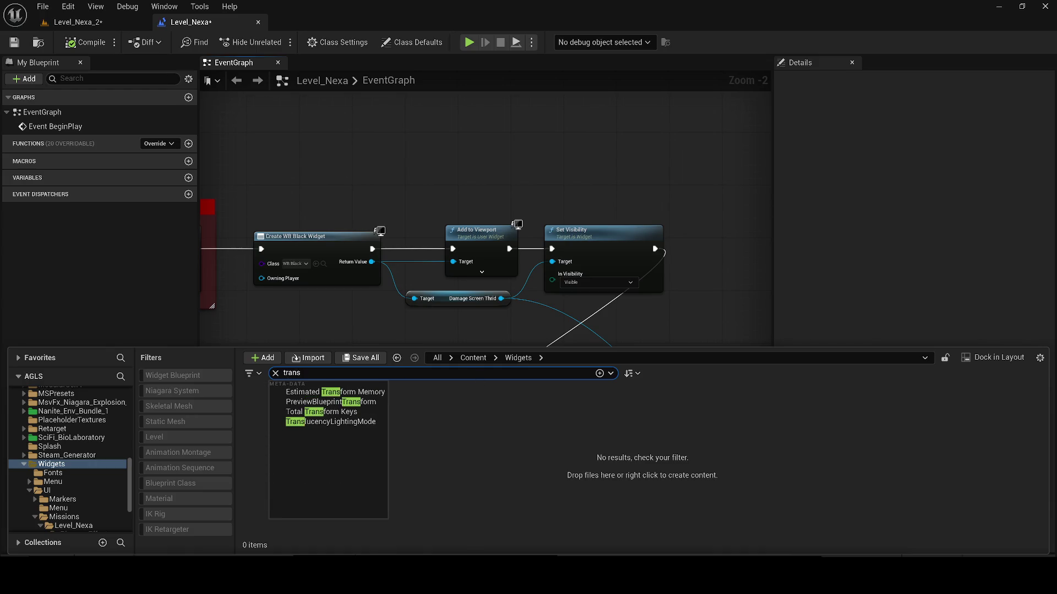
pyautogui.click(473, 358)
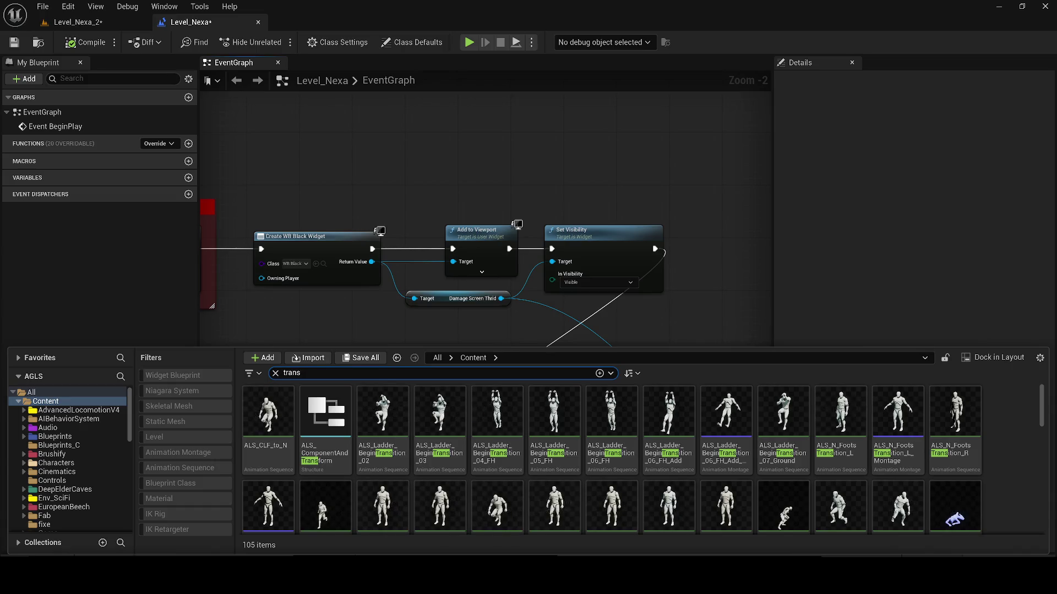
pyautogui.write('ion')
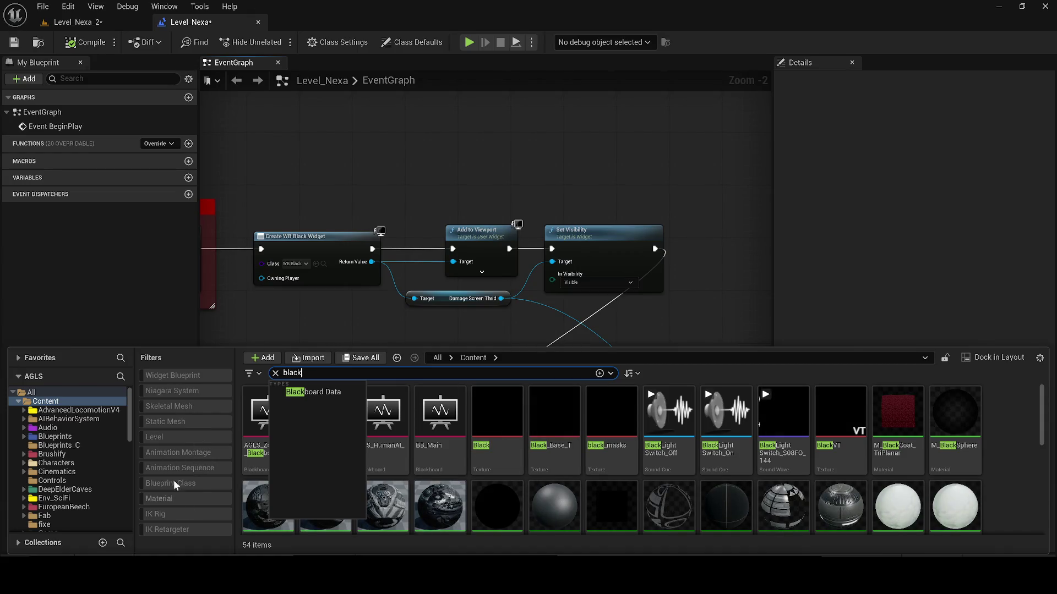
# - Filter results to widget blueprints and browse to the folder holding WB_Remove_Transition
pyautogui.click(179, 377)
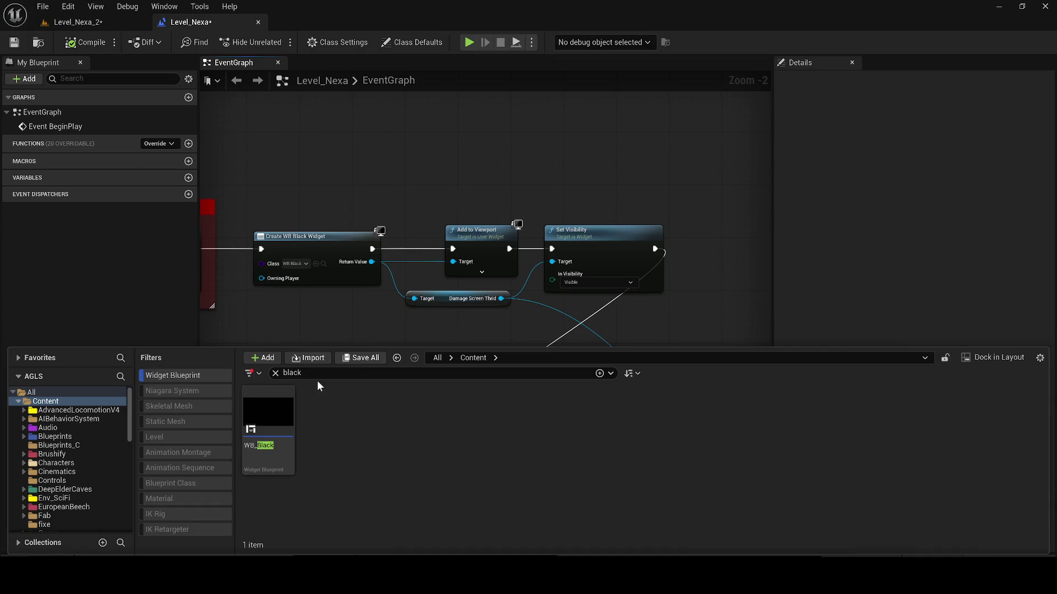
pyautogui.write('tr')
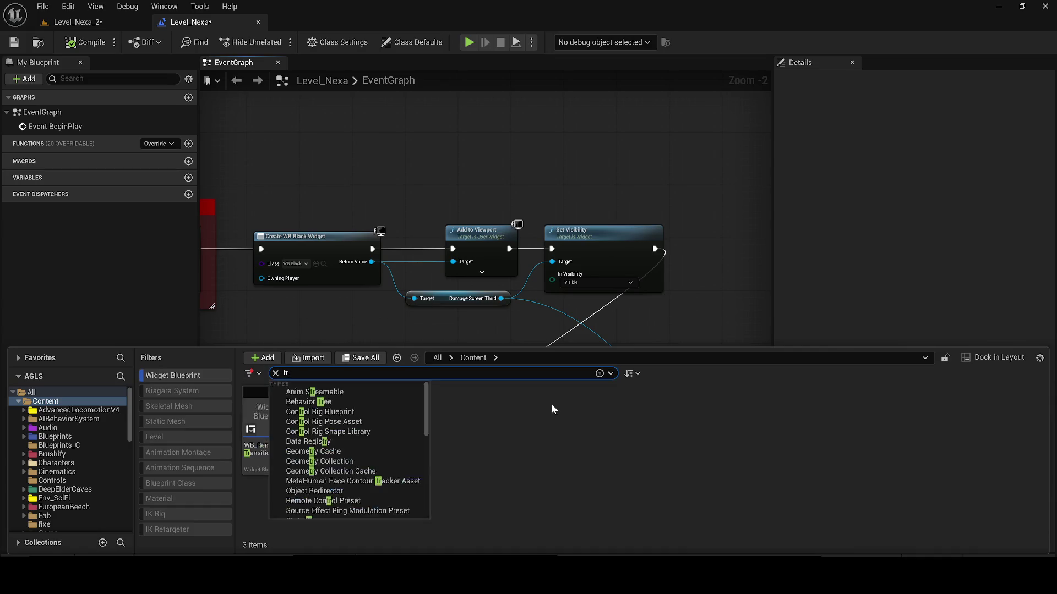
pyautogui.click(559, 403)
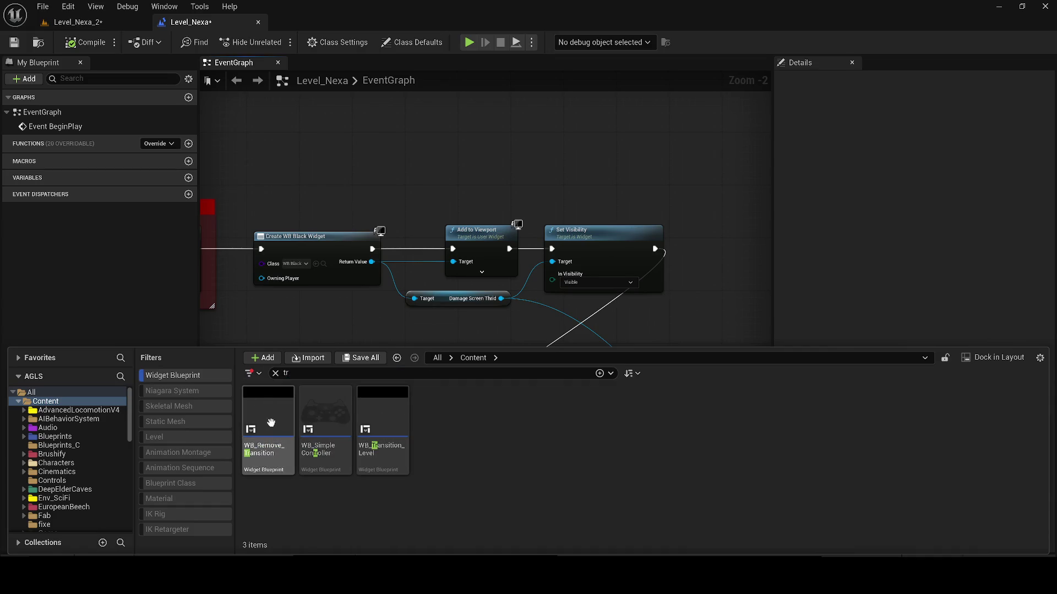
pyautogui.rightClick(286, 396)
pyautogui.click(331, 255)
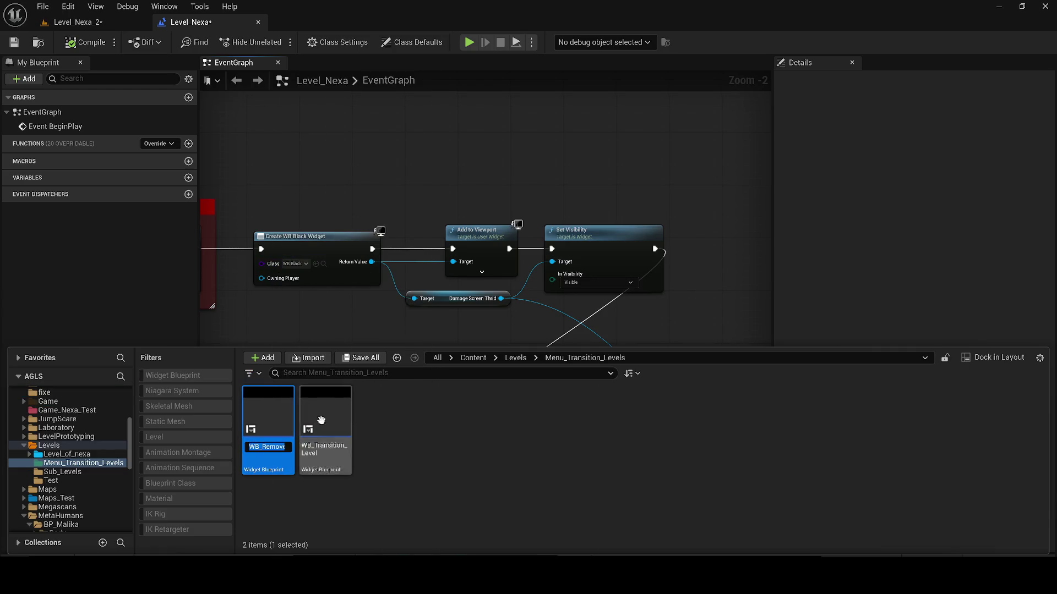
pyautogui.hotkey('ctrl', 'space')
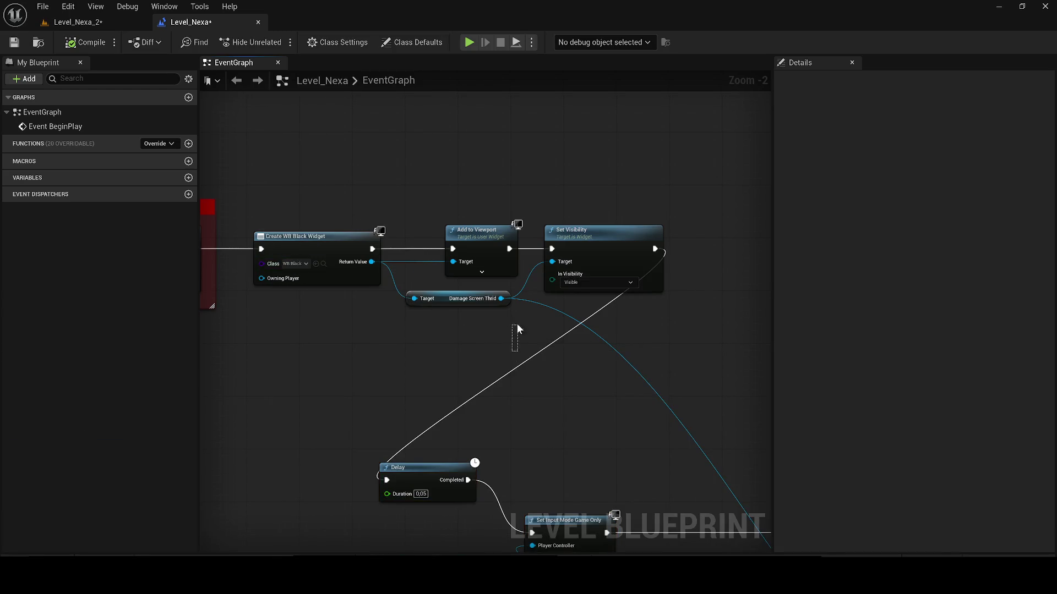
# - Delete the old Set Visibility and Damage Screen Thrid nodes and set Create Widget's class to WB Remove Transition
pyautogui.press('Delete')
pyautogui.click(296, 263)
pyautogui.write('remove')
pyautogui.click(322, 306)
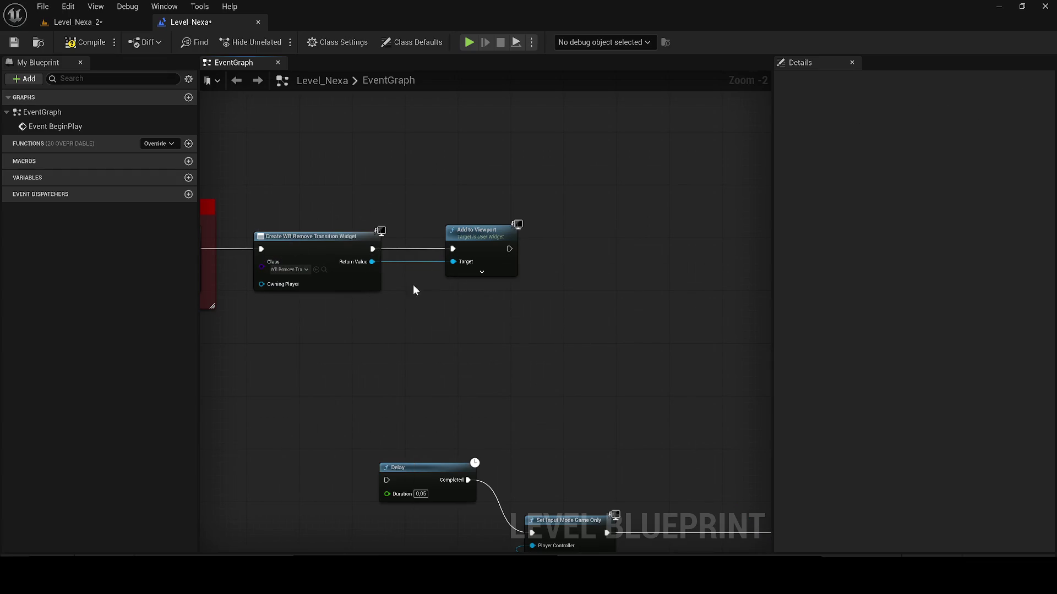
# - Open WB_Remove_Transition and inspect its Remove Anim custom event in the event graph
pyautogui.click(324, 270)
pyautogui.doubleClick(275, 431)
pyautogui.click(1024, 43)
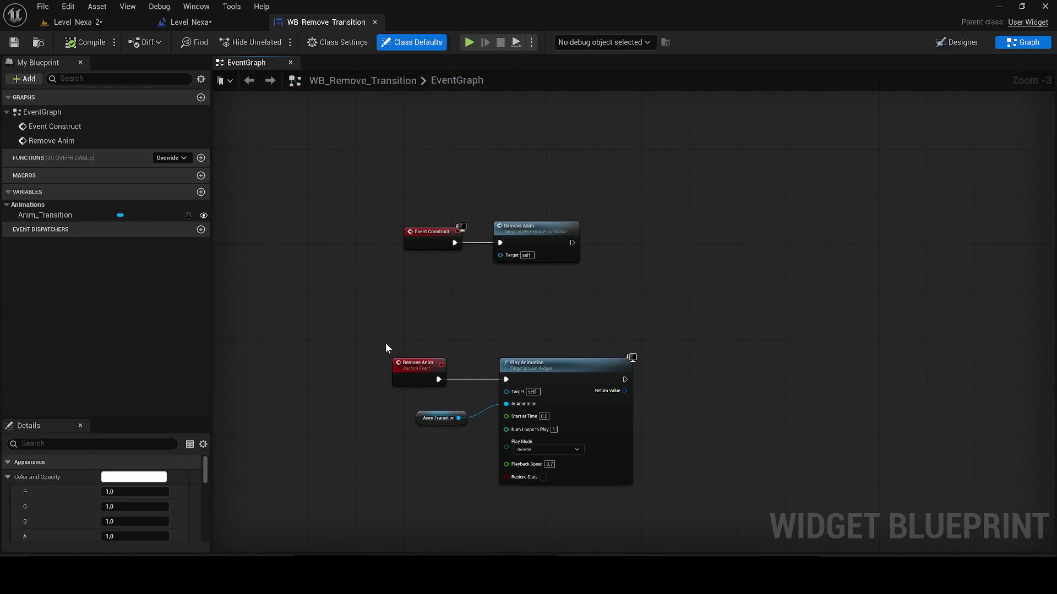
pyautogui.click(405, 358)
# - Add a Remove Anim call on the created widget after Add to Viewport, then briefly play-test
pyautogui.click(197, 25)
pyautogui.moveTo(400, 301); pyautogui.dragTo(388, 279)
pyautogui.click(440, 338)
pyautogui.moveTo(442, 303); pyautogui.dragTo(599, 315)
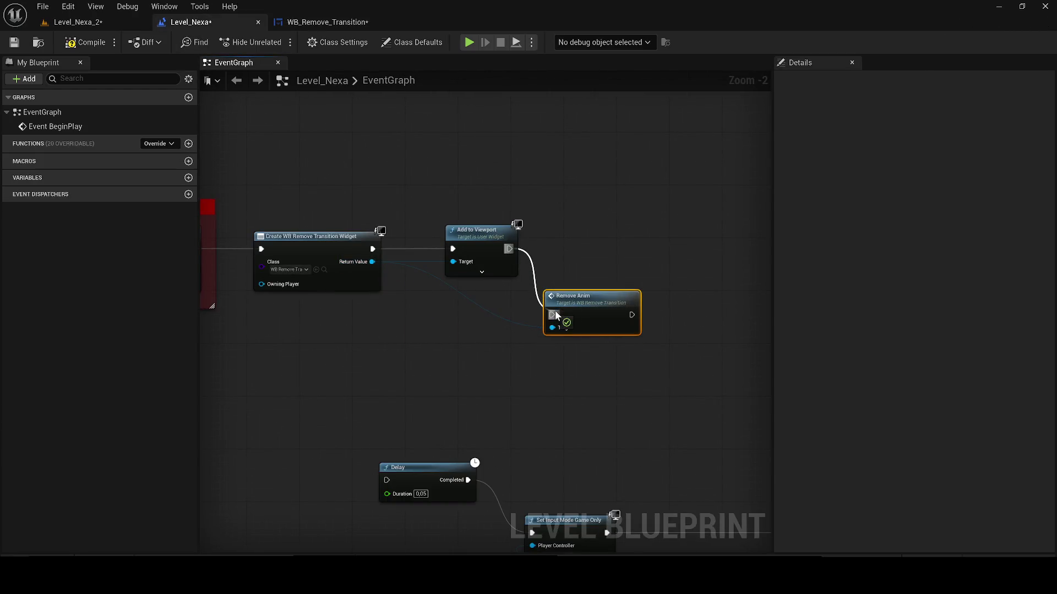
pyautogui.click(132, 22)
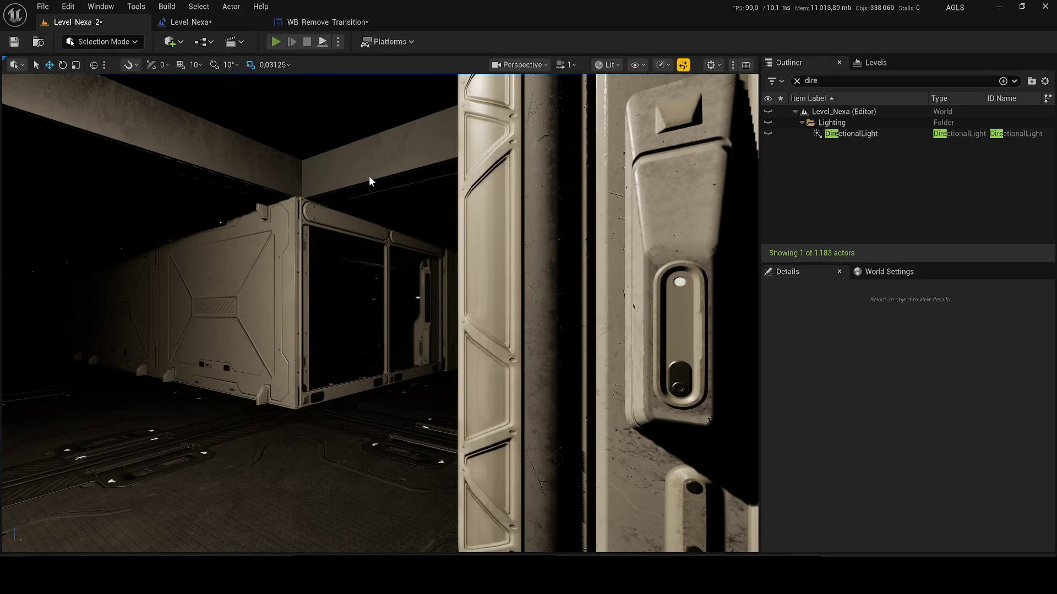
pyautogui.hotkey('alt', 'p')
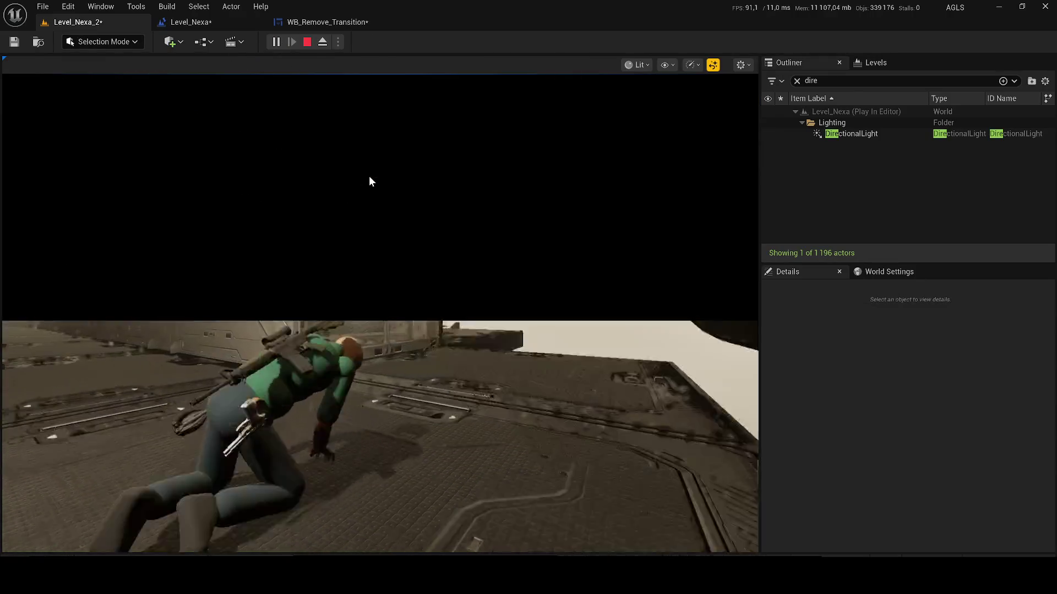
pyautogui.press('Escape')
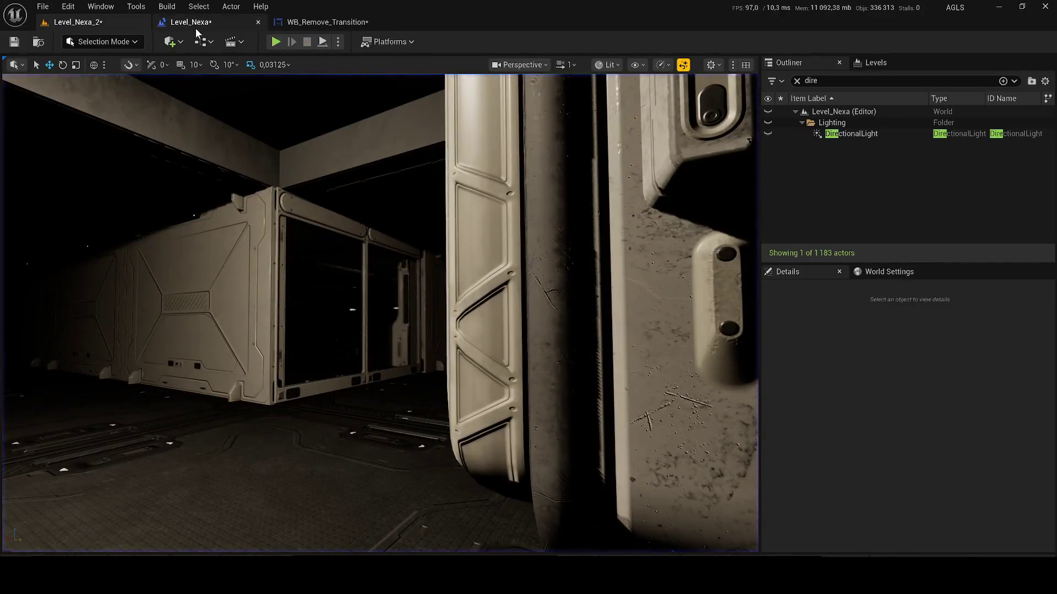
# - Align Remove Anim with Add to Viewport, wire it into the Delay, and trace the resulting compile error
pyautogui.click(193, 23)
pyautogui.moveTo(600, 304); pyautogui.dragTo(609, 238)
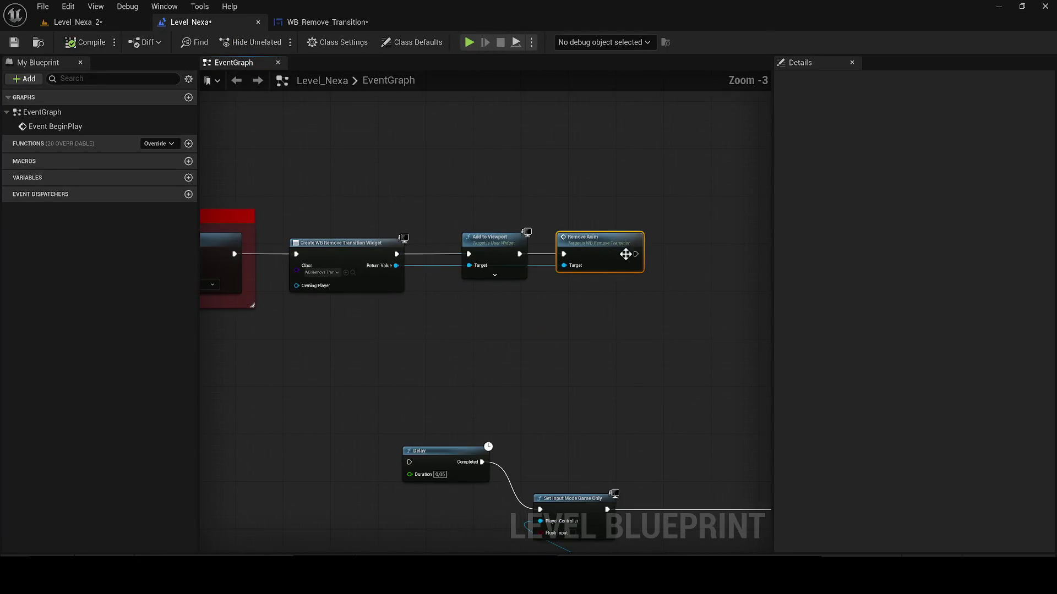
pyautogui.moveTo(559, 340); pyautogui.dragTo(425, 460)
pyautogui.click(68, 25)
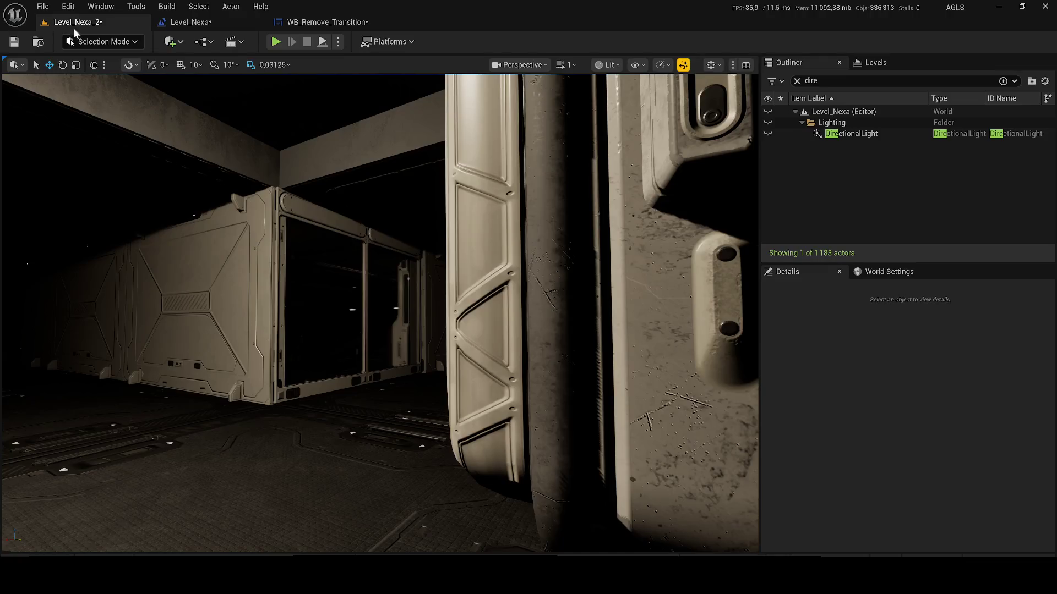
pyautogui.click(276, 42)
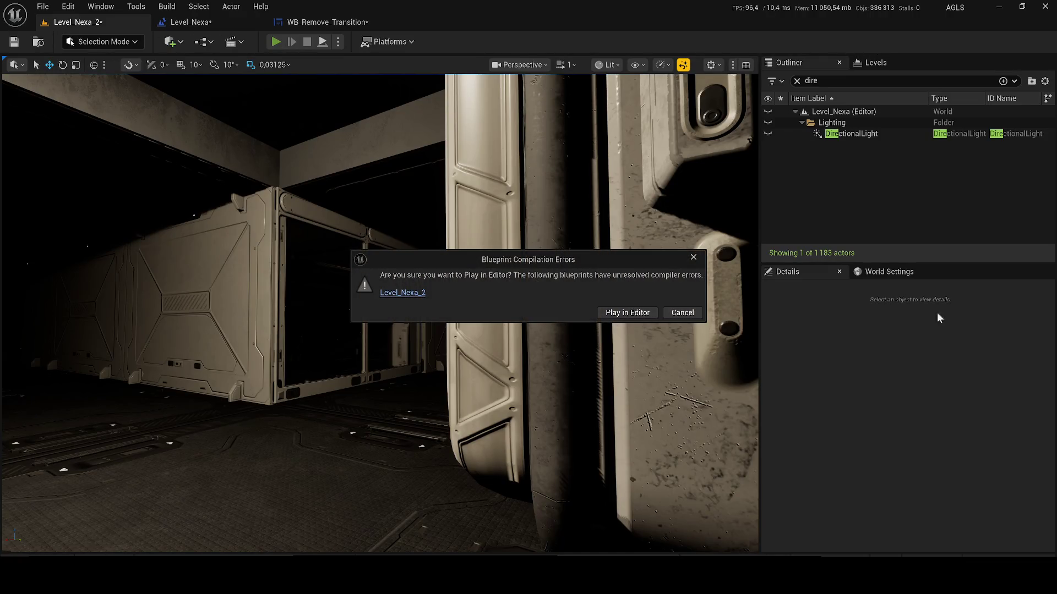
pyautogui.click(686, 259)
pyautogui.click(209, 24)
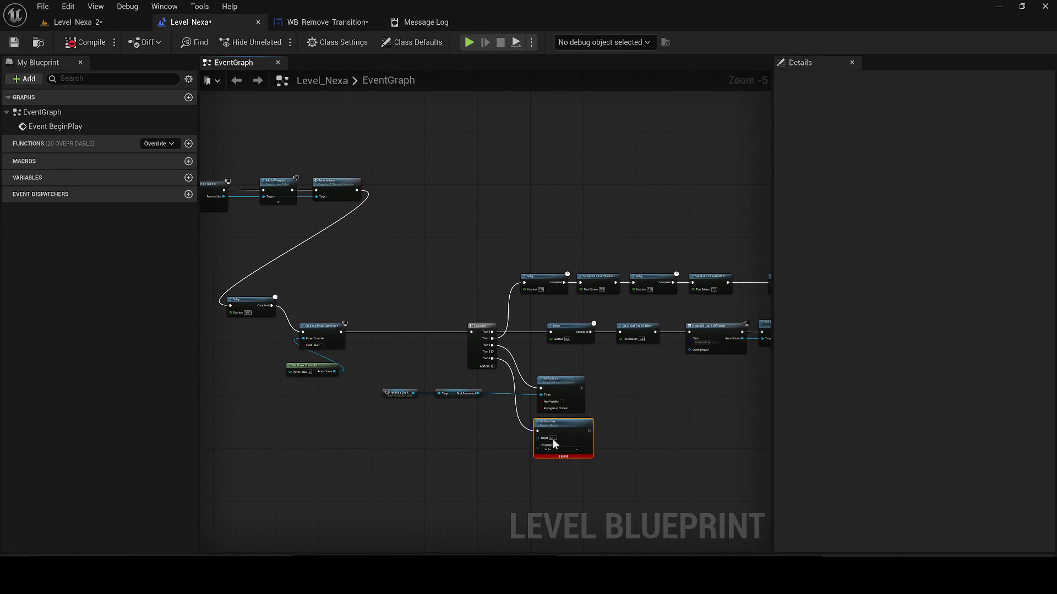
# - Delete the erroring Set Visibility node and remove the unused Then 3 and Then 4 Sequence outputs
pyautogui.scroll(1, 545, 441)
pyautogui.press('Delete')
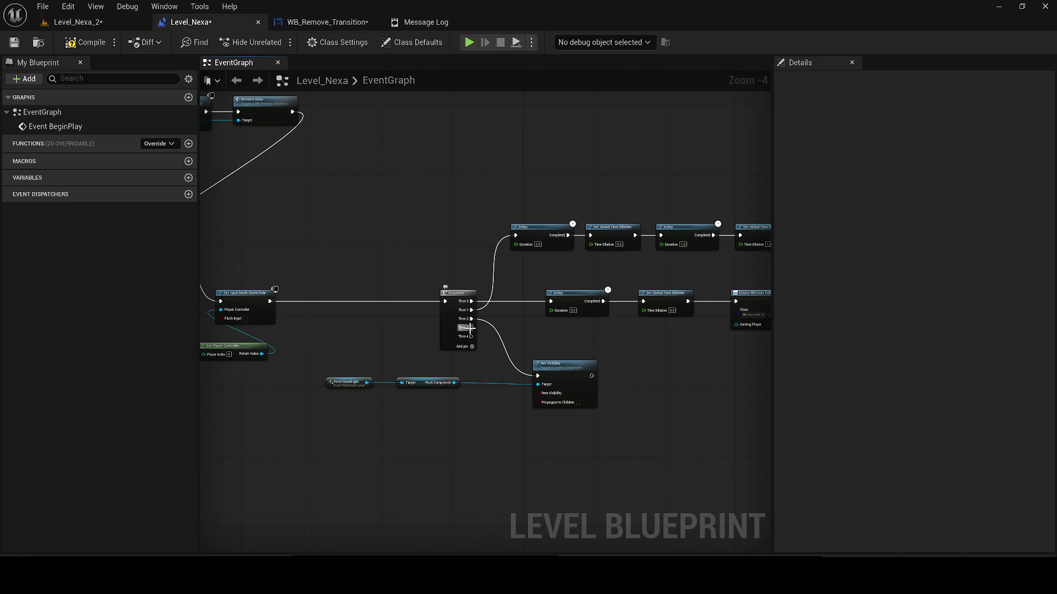
pyautogui.rightClick(470, 329)
pyautogui.click(501, 390)
pyautogui.rightClick(471, 328)
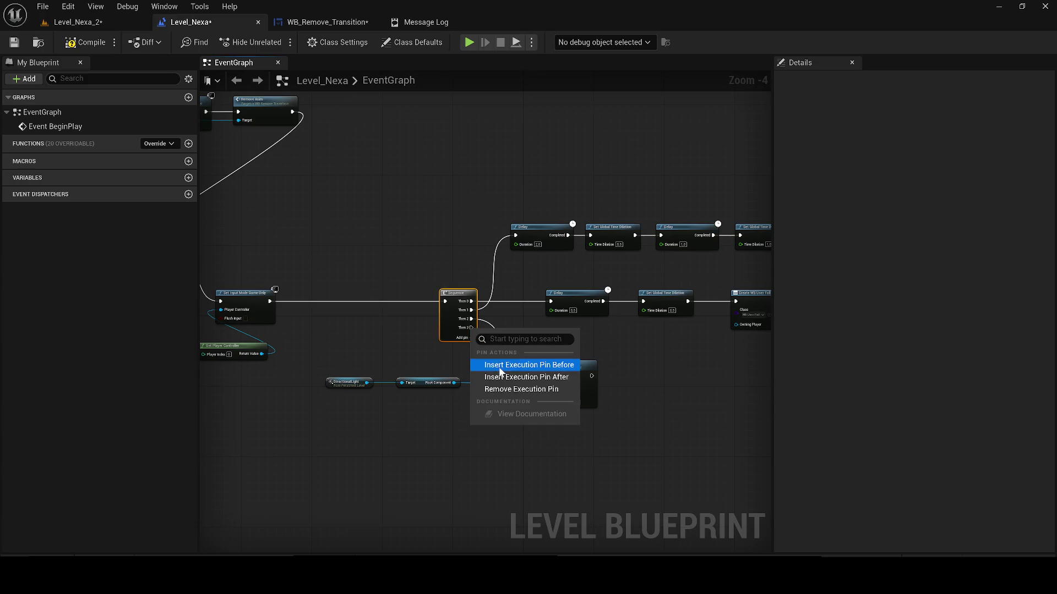
pyautogui.click(497, 390)
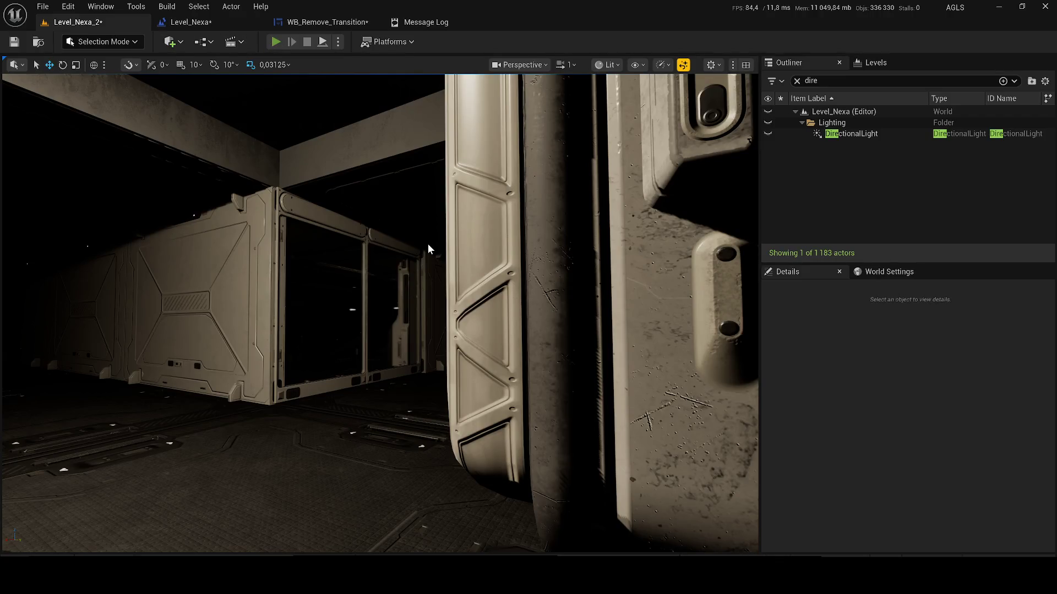
# - Play-test the level, then save the level and blueprint changes
pyautogui.hotkey('alt', 'p')
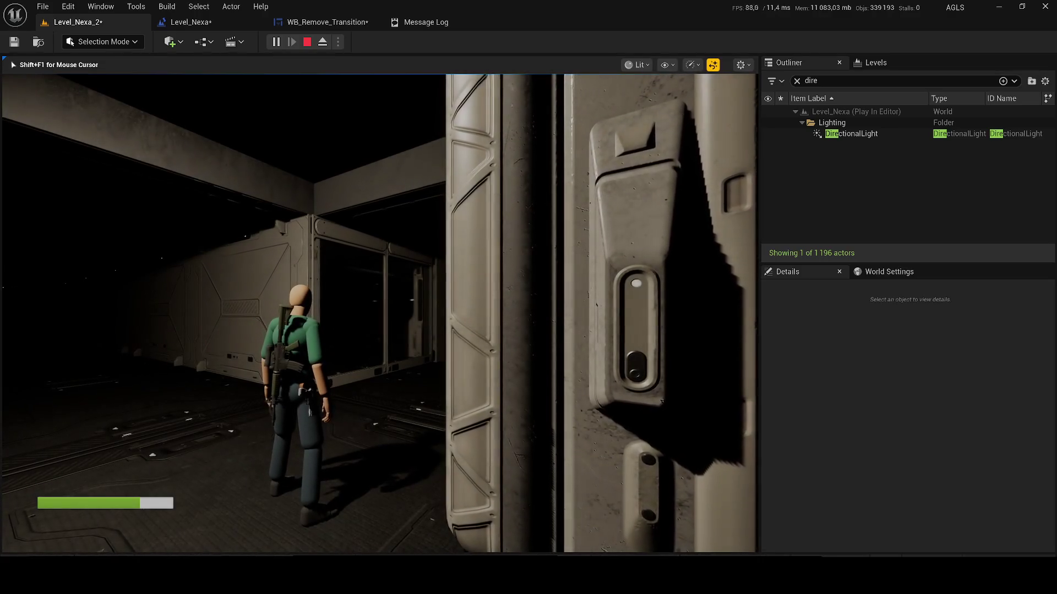
pyautogui.press('Escape')
pyautogui.click(185, 22)
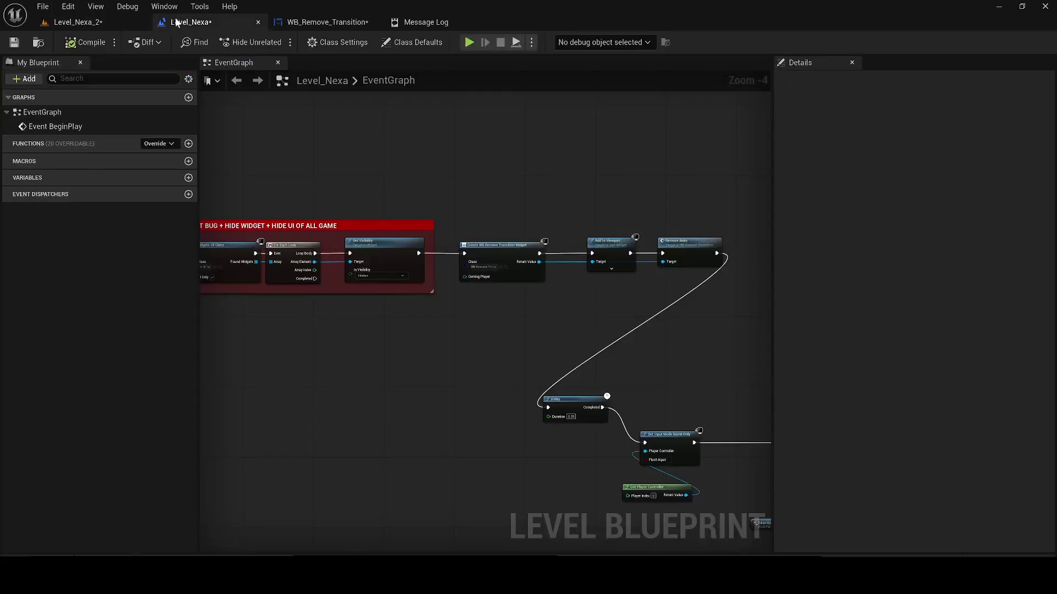
pyautogui.click(15, 43)
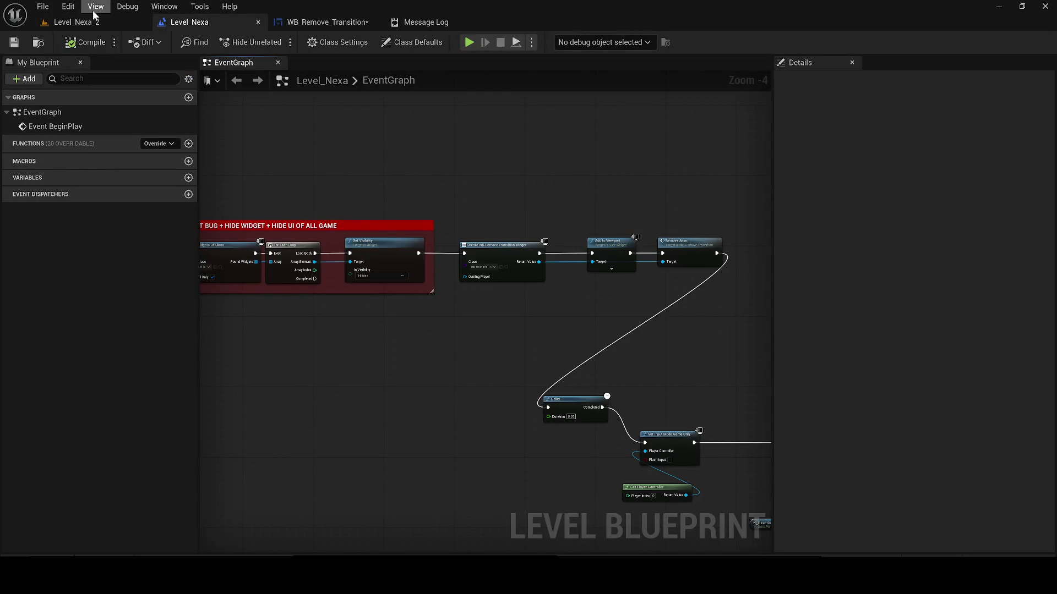
# - Run two more play tests of Level_Nexa_2, walking the character toward the corridor
pyautogui.click(77, 22)
pyautogui.hotkey('alt', 'p')
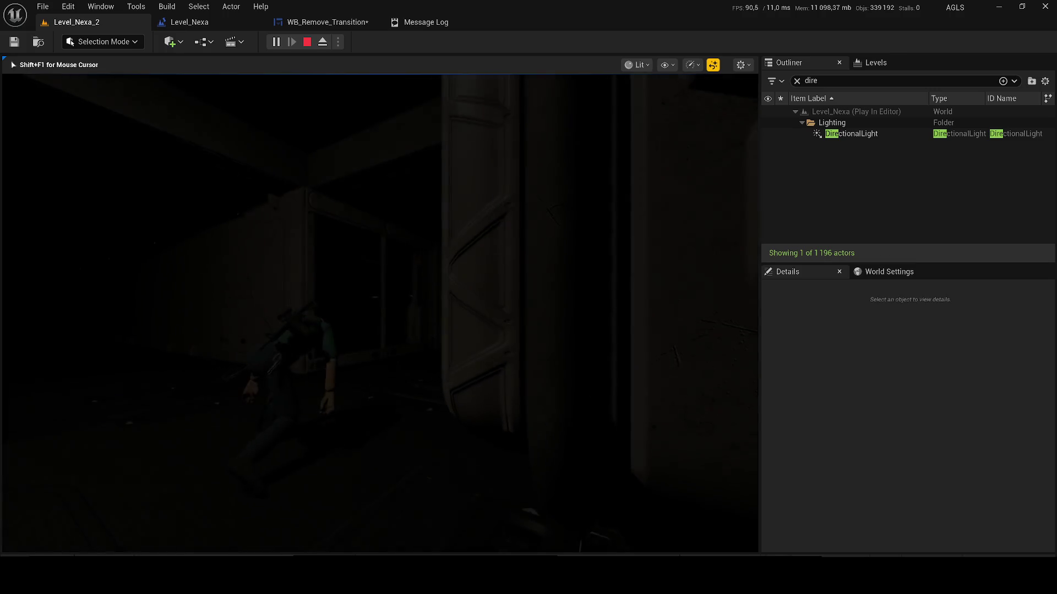
pyautogui.press('w')
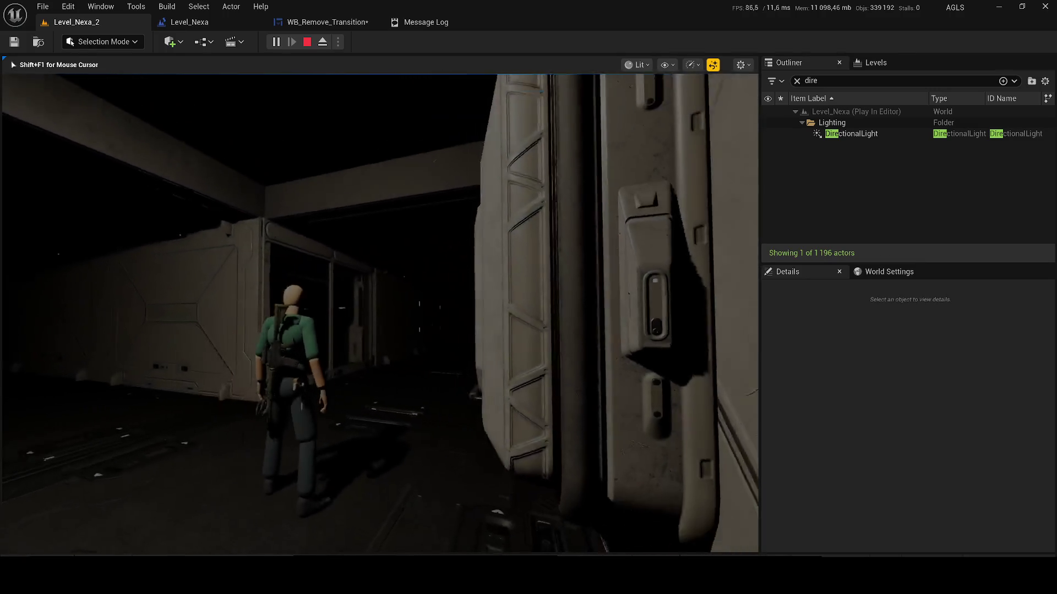
pyautogui.press('Escape')
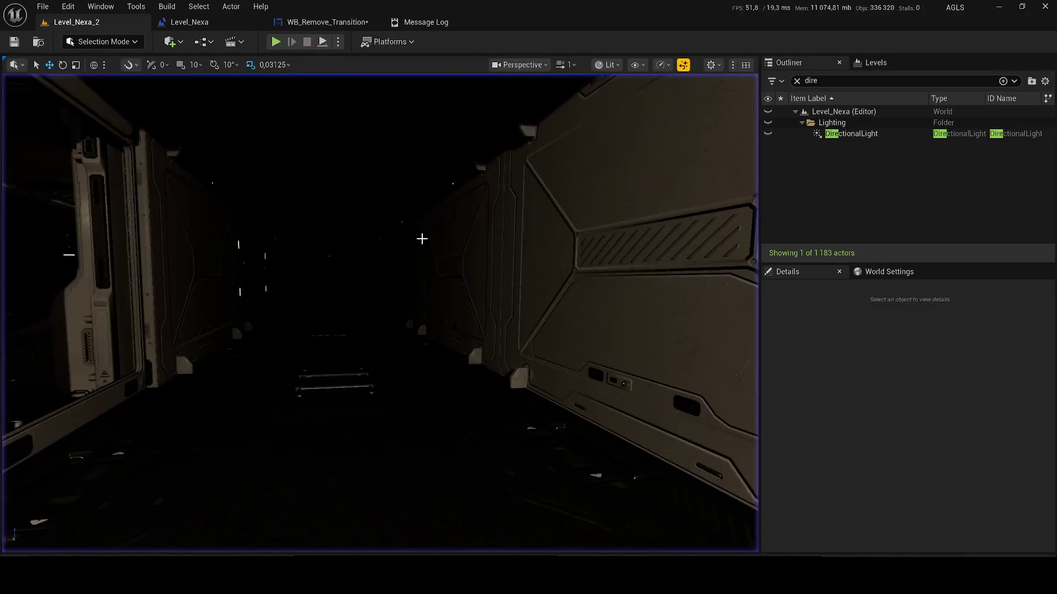
pyautogui.hotkey('alt', 'p')
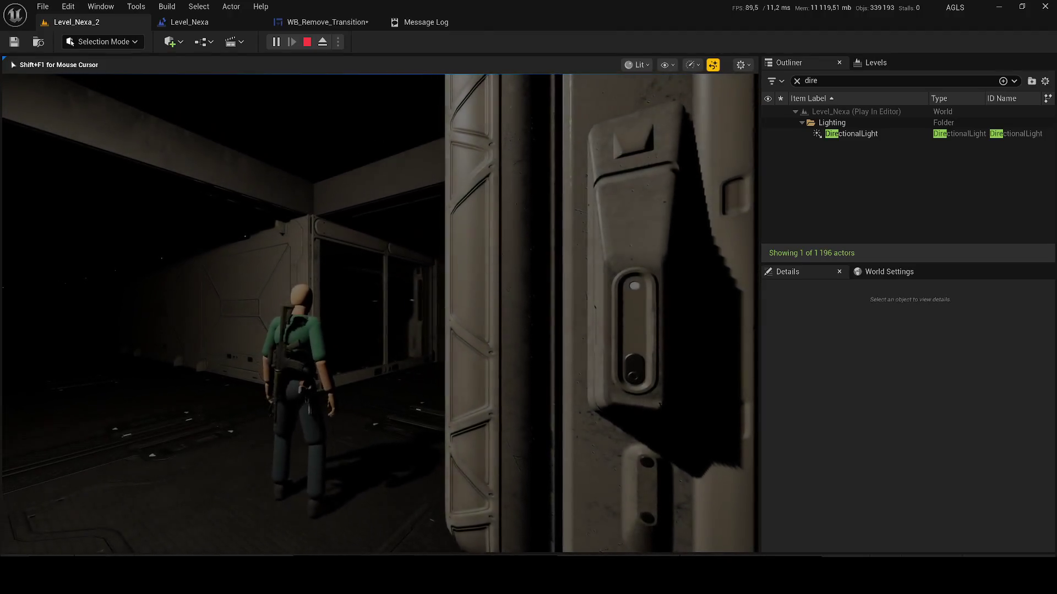
pyautogui.press('Escape')
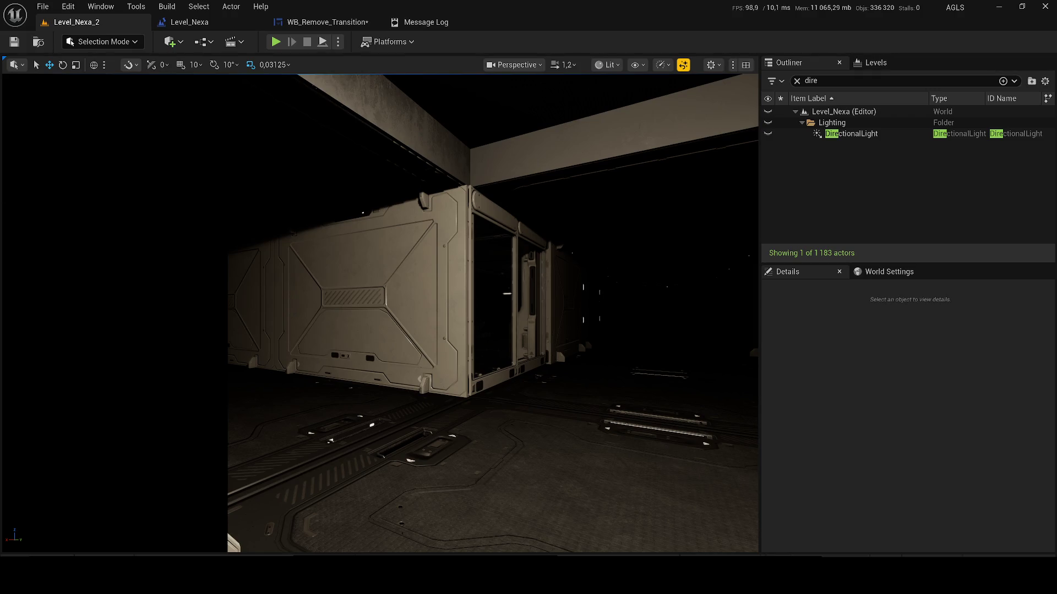
pyautogui.moveTo(398, 238)
pyautogui.mouseDown()
pyautogui.moveTo(397, 210)
pyautogui.moveTo(386, 220)
pyautogui.moveTo(249, 10)
pyautogui.mouseUp()
# - Launch another play test and sprint the character down the dark corridor with the gameplay debugger shown
pyautogui.click(277, 42)
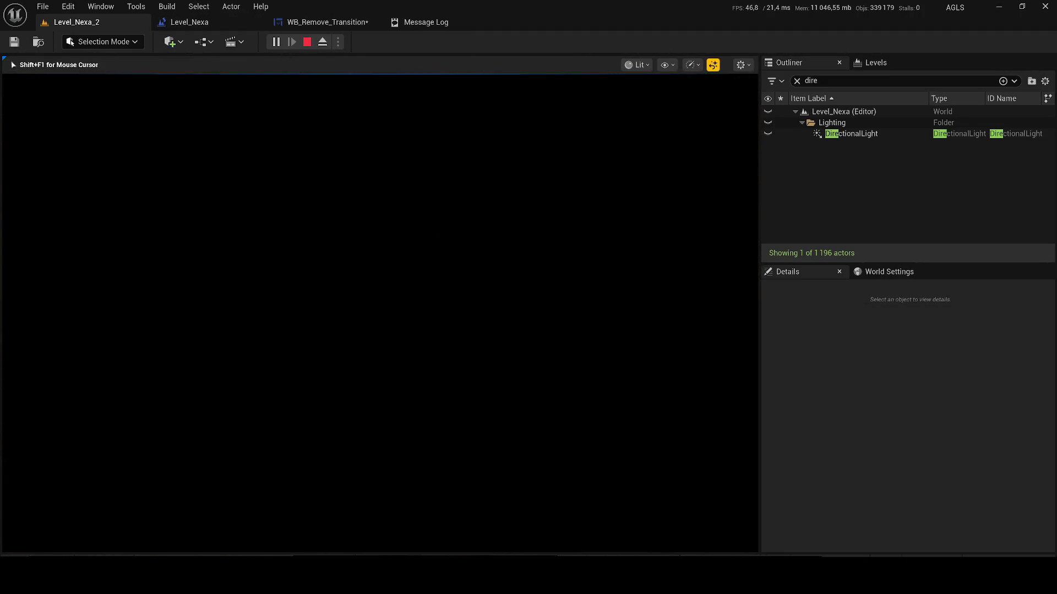
pyautogui.press('XF86AudioLowerVolume')
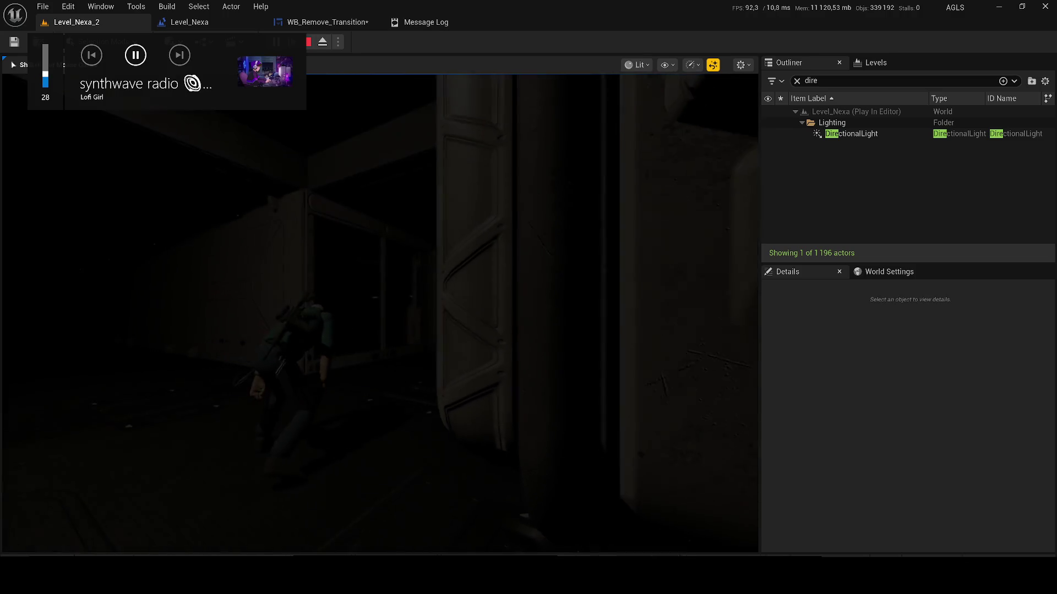
pyautogui.hotkey('shift', 'w')
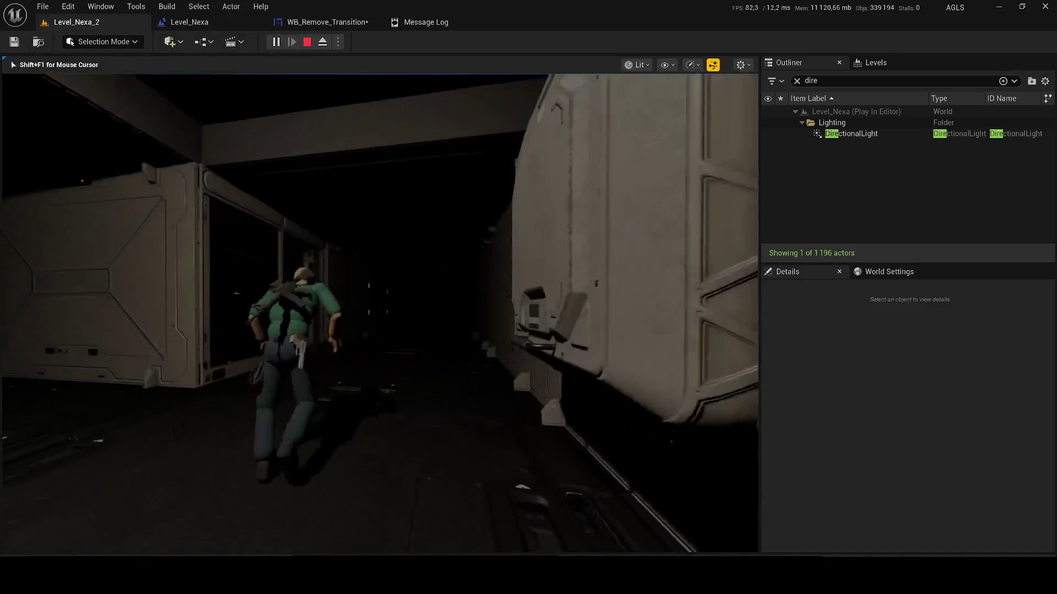
pyautogui.press('w')
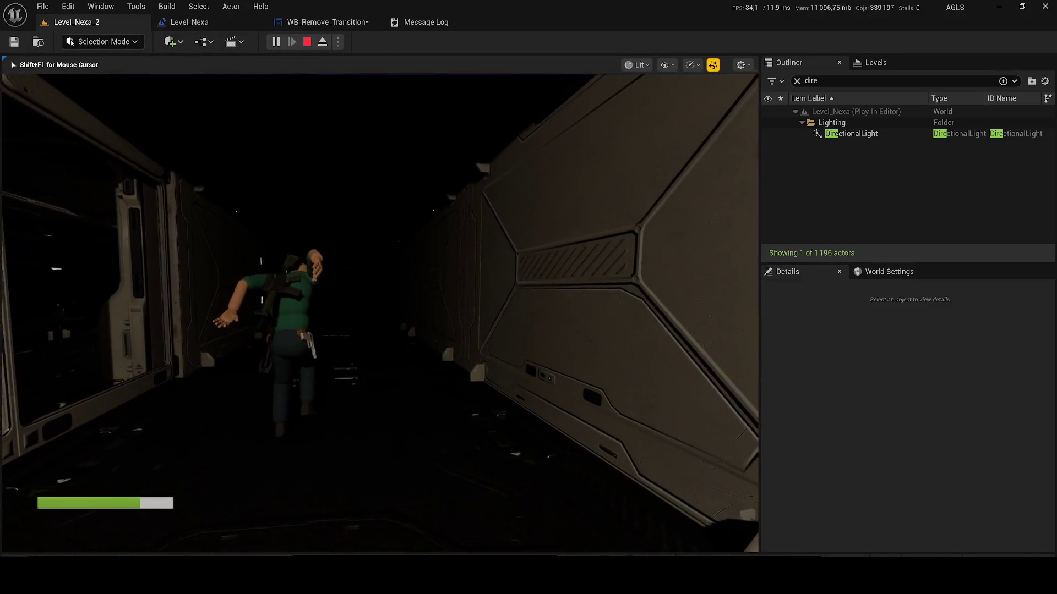
pyautogui.press('w')
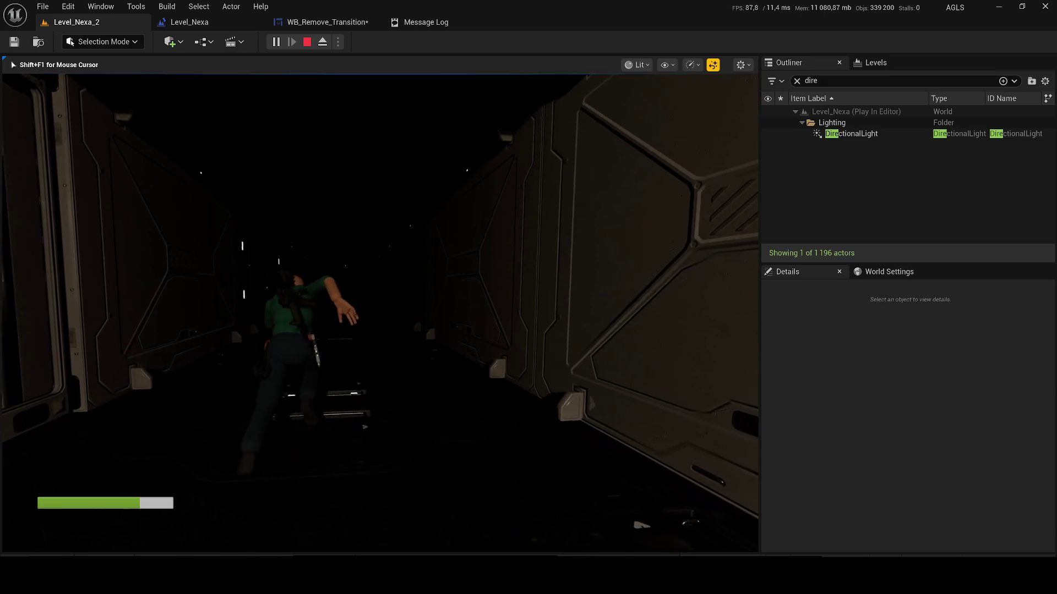
pyautogui.press('w')
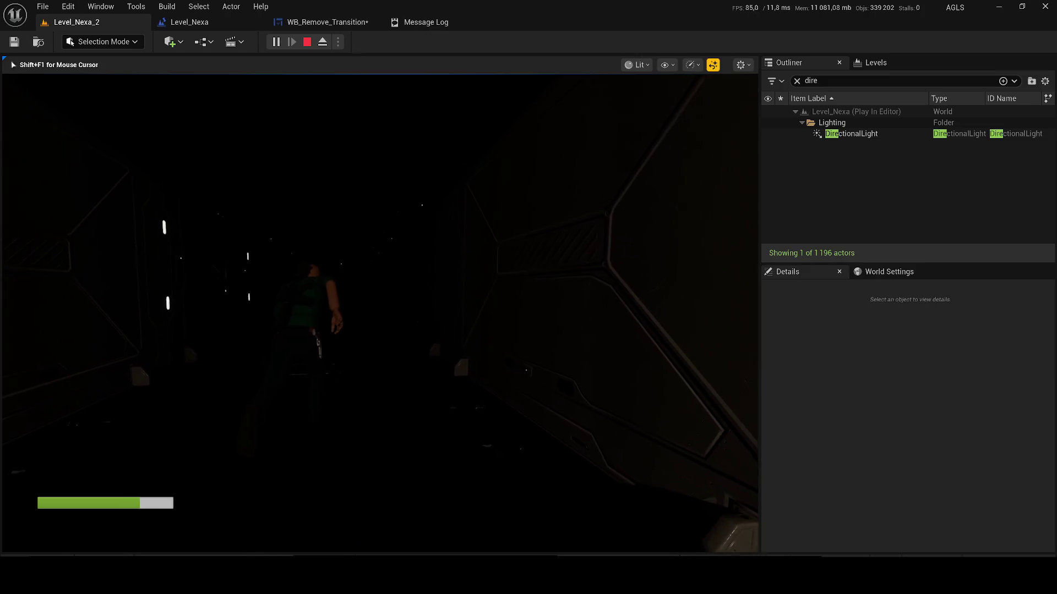
pyautogui.press("'")
pyautogui.press('w')
pyautogui.press('w')
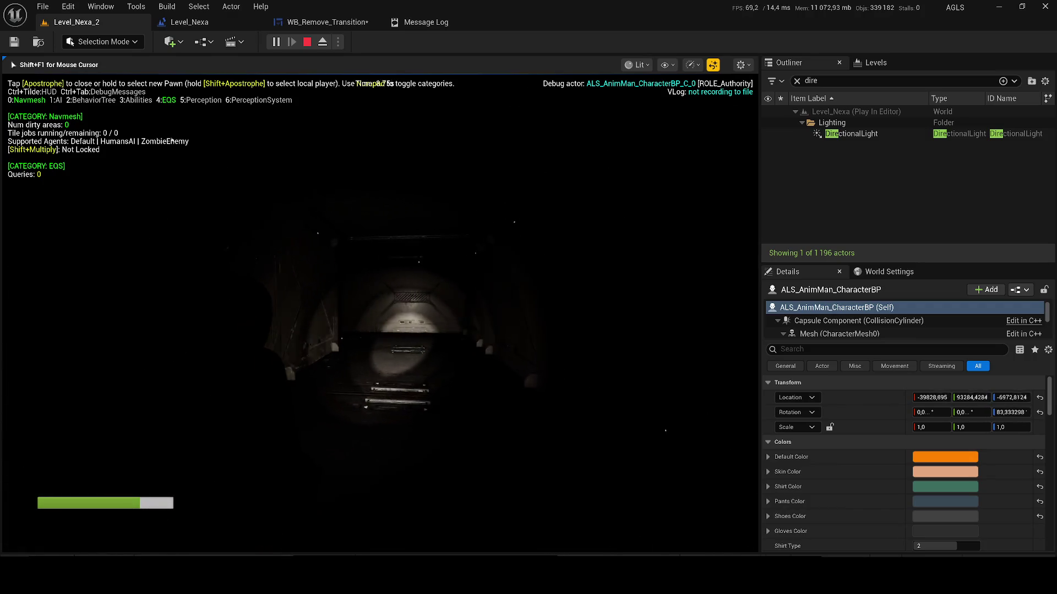
# - Walk the character through the tunnel into the lit corridor, firing the weapon along the way
pyautogui.press('w')
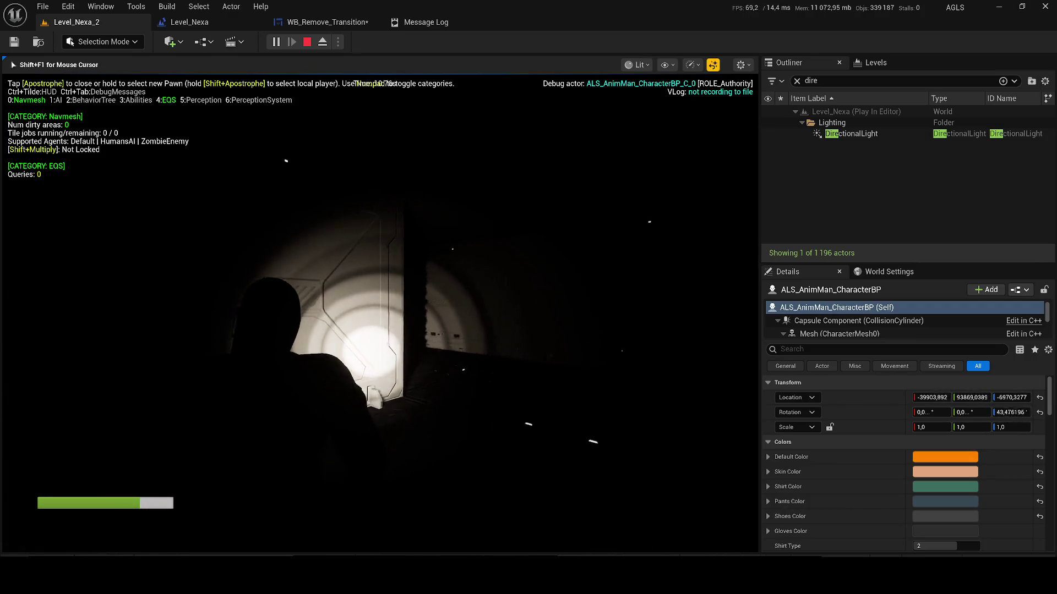
pyautogui.press('w')
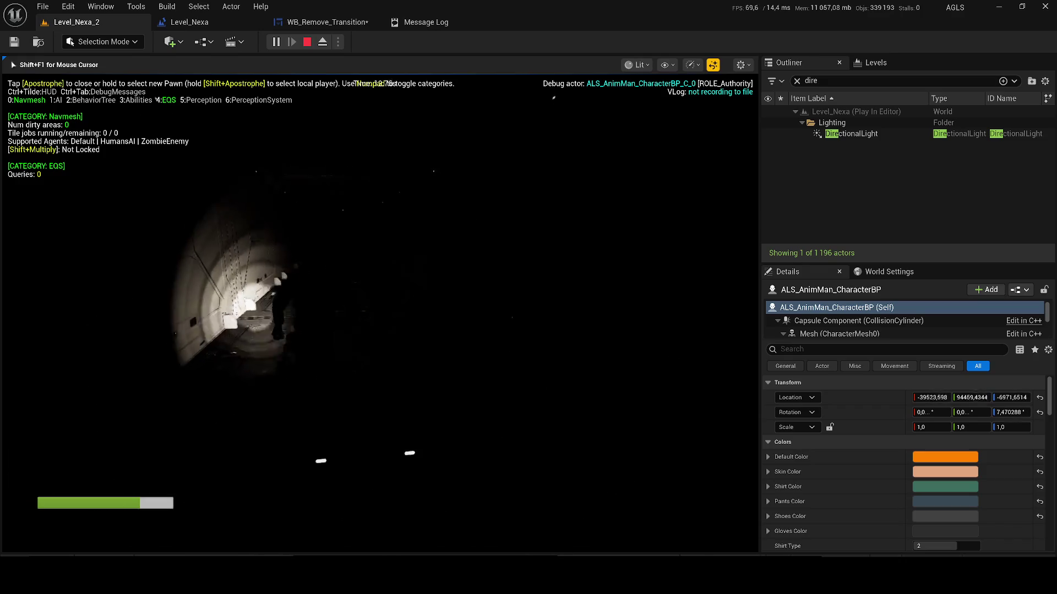
pyautogui.press('w')
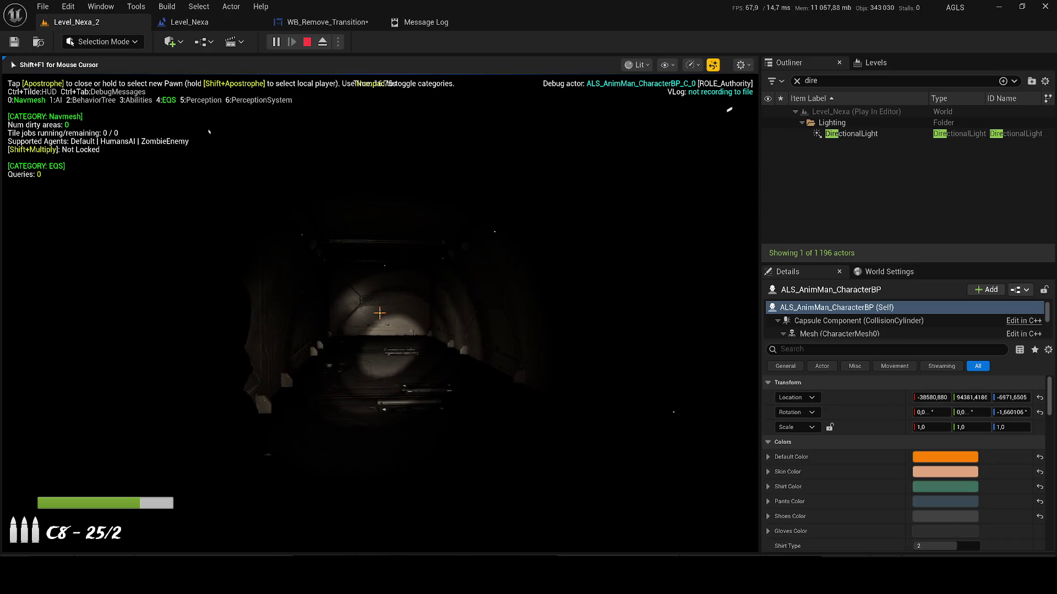
pyautogui.click(380, 313)
pyautogui.press('w')
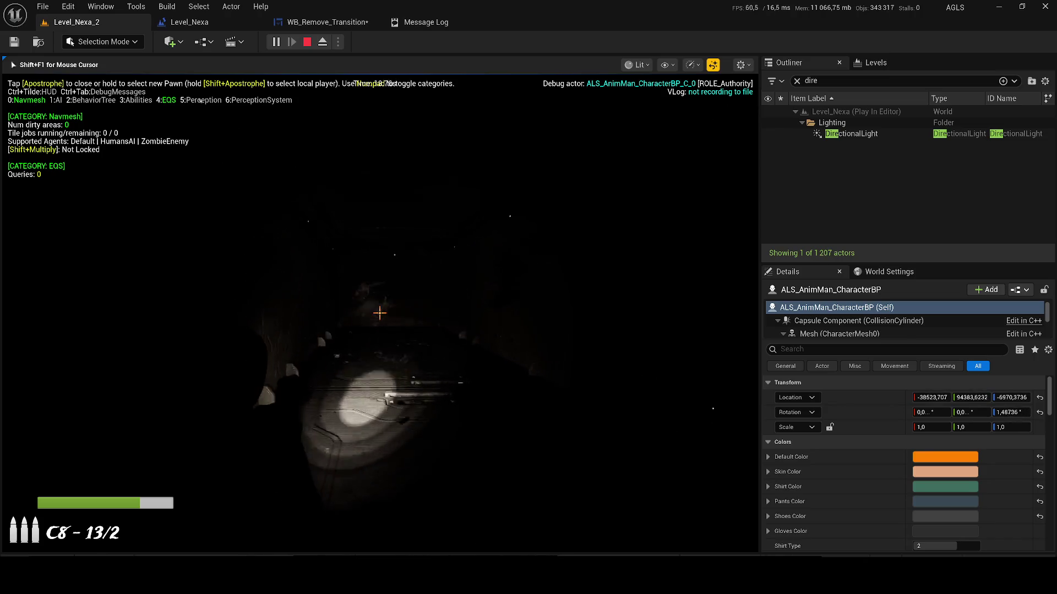
pyautogui.press('w')
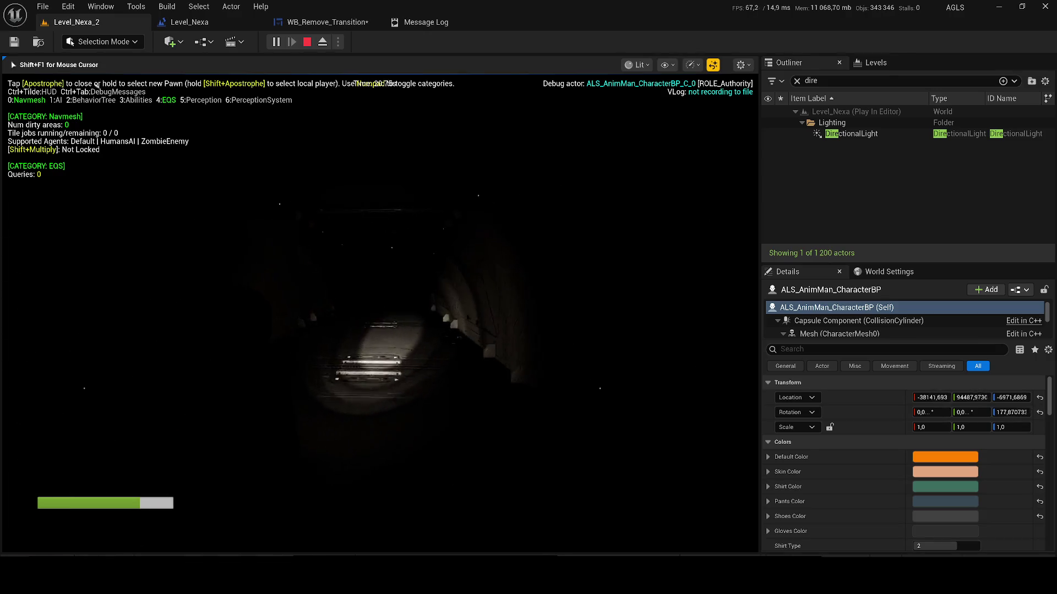
pyautogui.press('w')
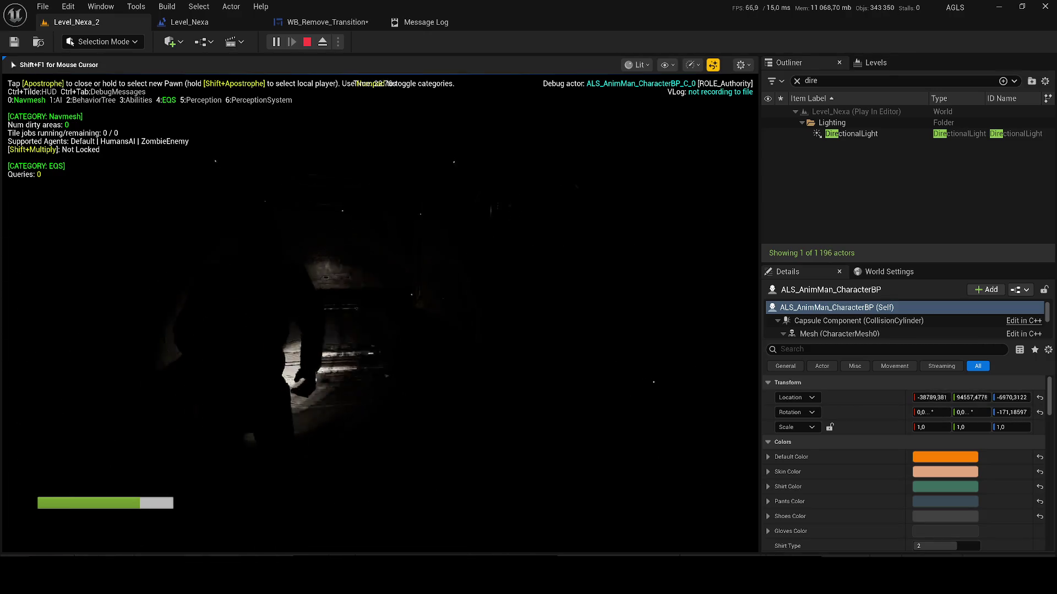
pyautogui.press('w')
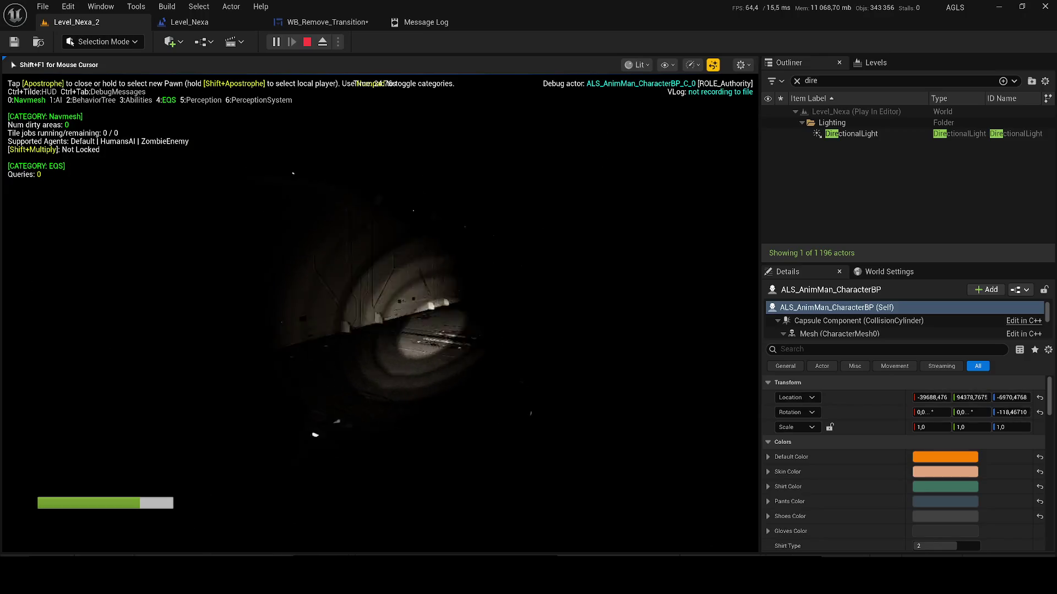
pyautogui.press('w')
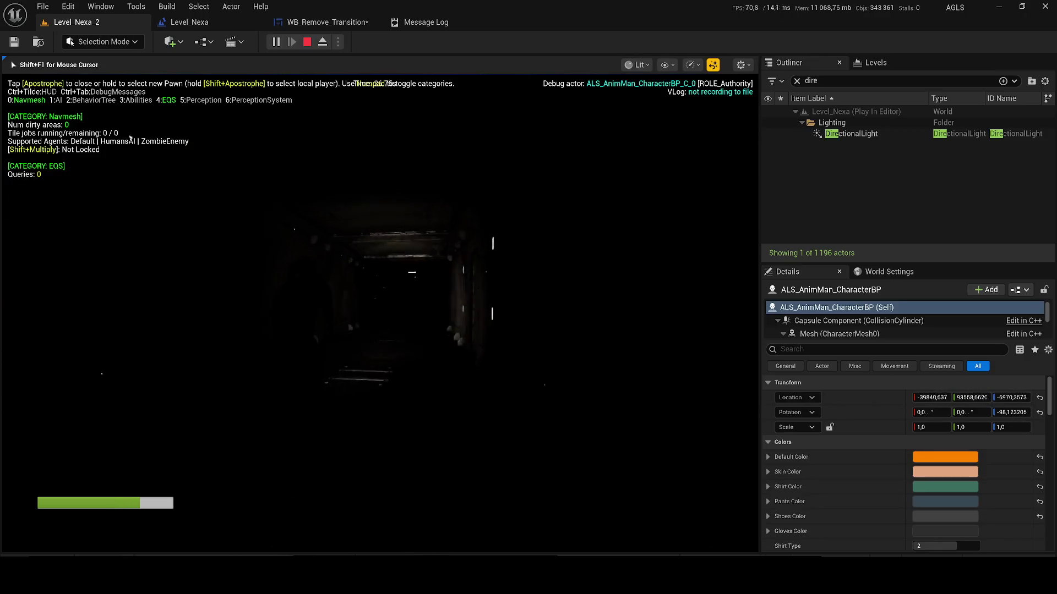
pyautogui.press('w')
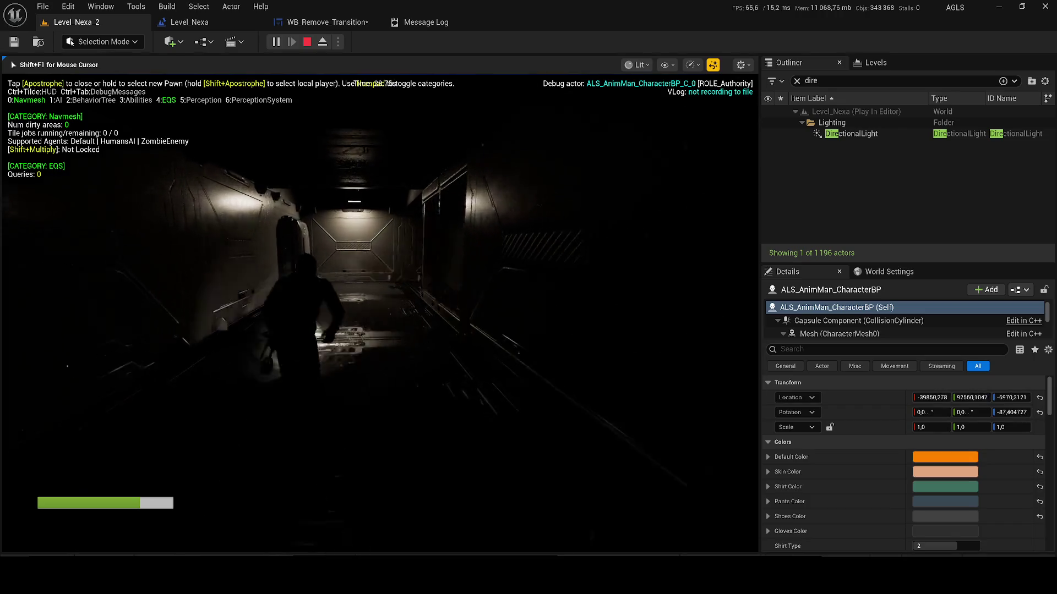
pyautogui.press('w')
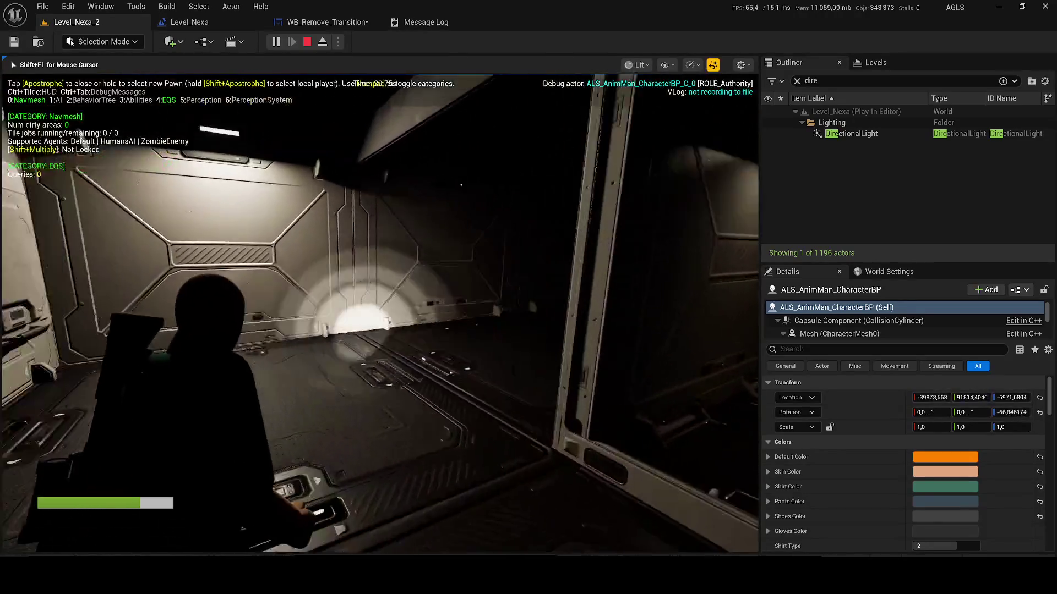
pyautogui.press('w')
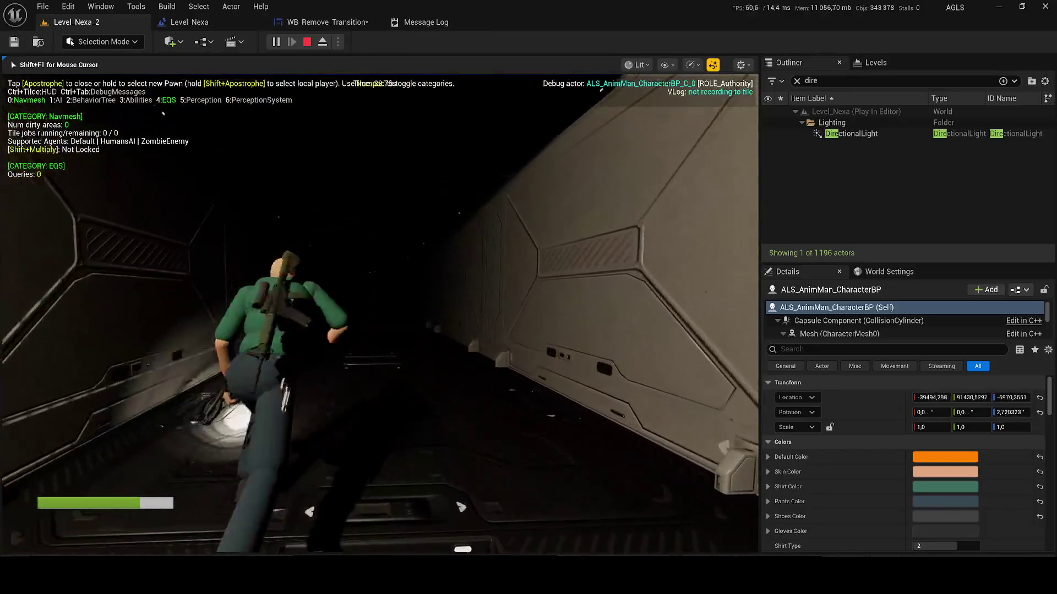
pyautogui.press('w')
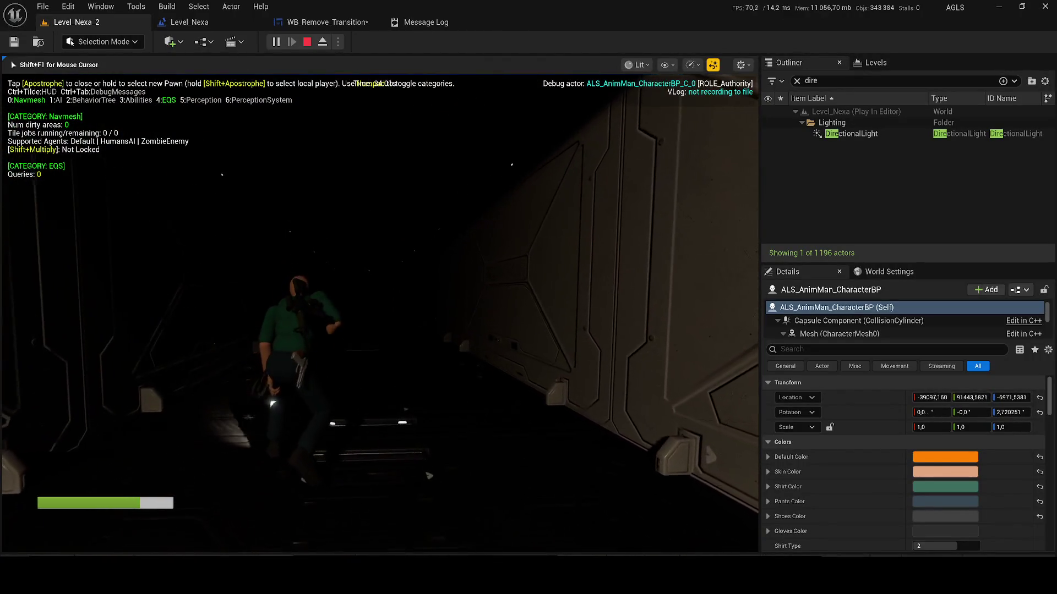
pyautogui.press("'")
pyautogui.press('w')
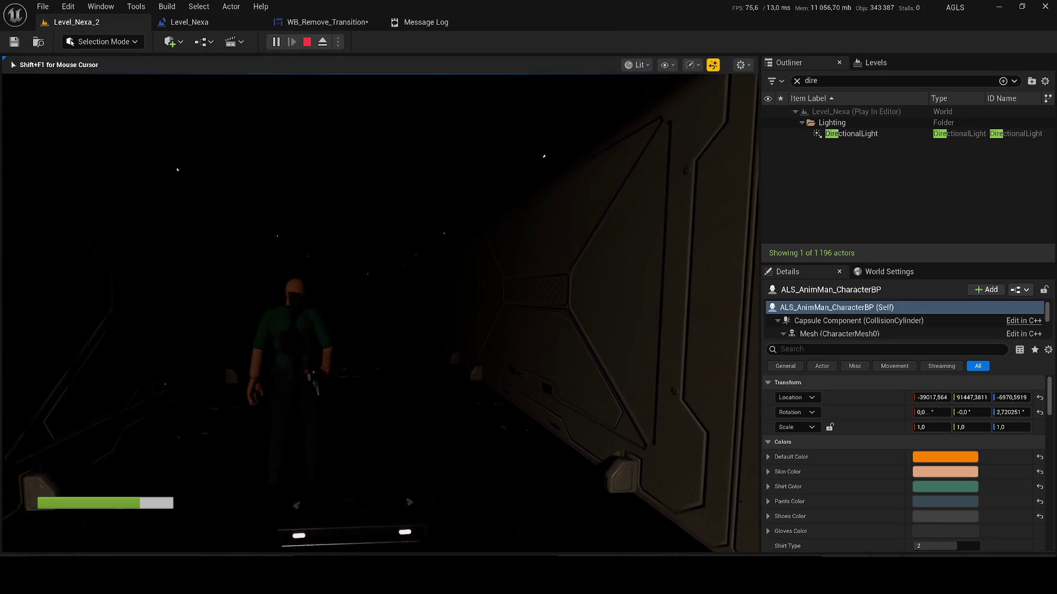
# - Stop the play test, fly the editor camera down the corridor, and save the changed assets
pyautogui.press('Escape')
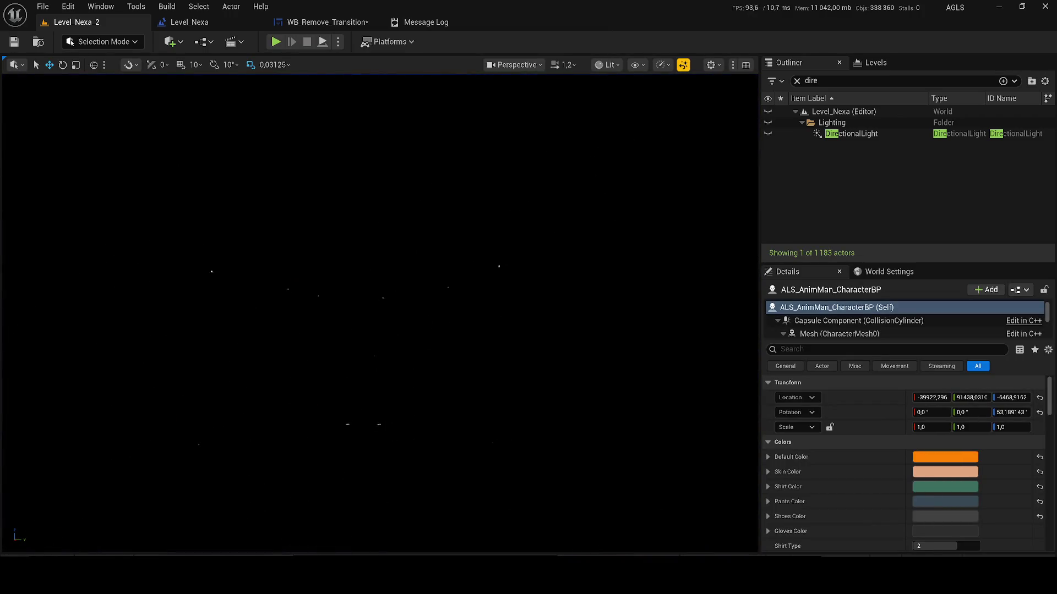
pyautogui.press('w')
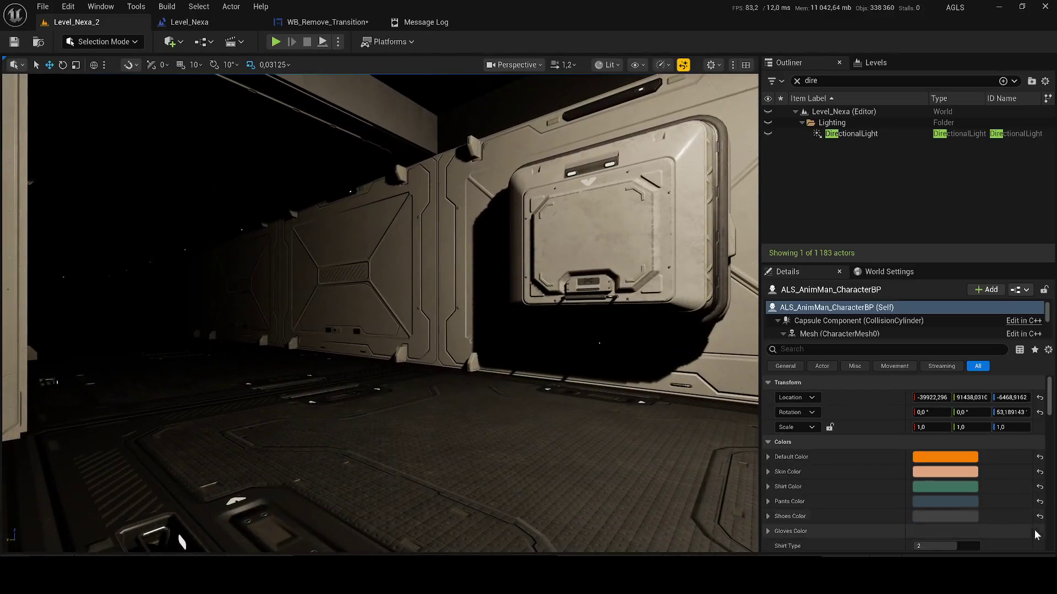
pyautogui.hotkey('ctrl', 'shift', 's')
pyautogui.click(615, 415)
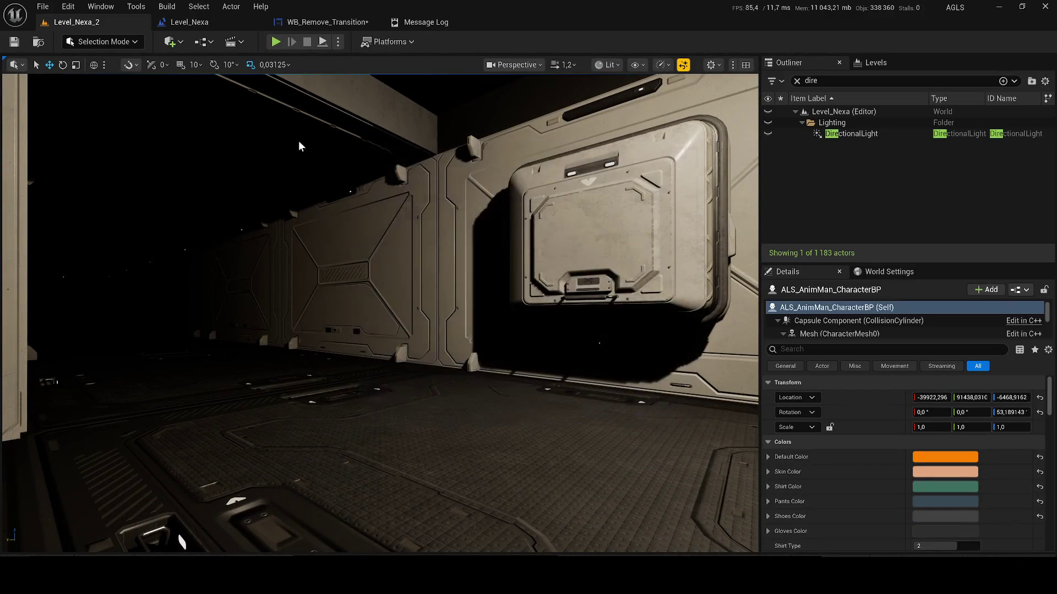
# - Close the WB_Remove_Transition editor, check the Add to Viewport, Remove Anim and Delay nodes, and save the Level Blueprint
pyautogui.click(219, 27)
pyautogui.click(375, 22)
pyautogui.scroll(-2, 623, 292)
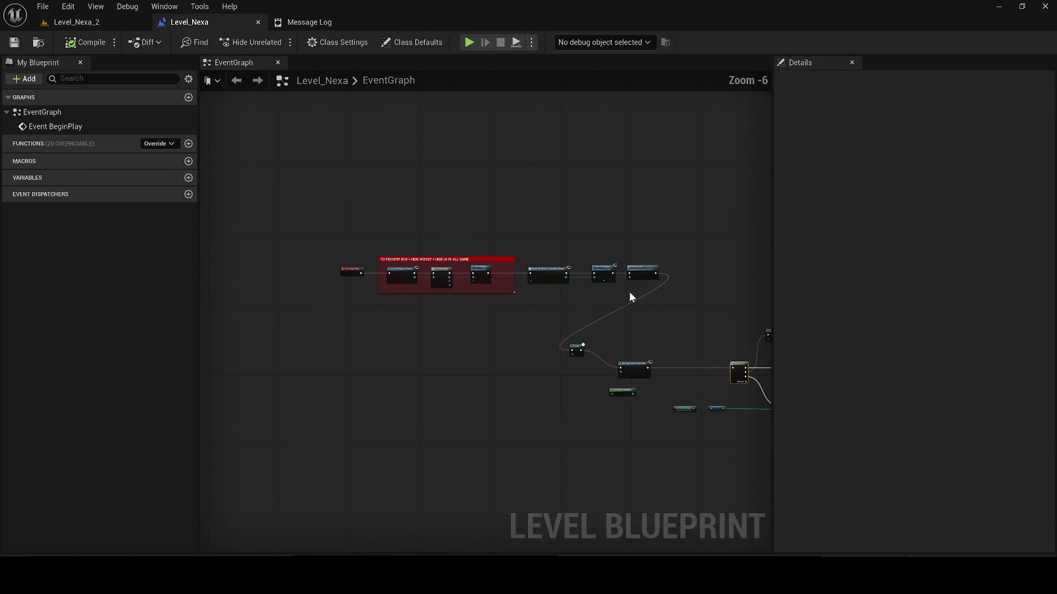
pyautogui.scroll(2, 402, 298)
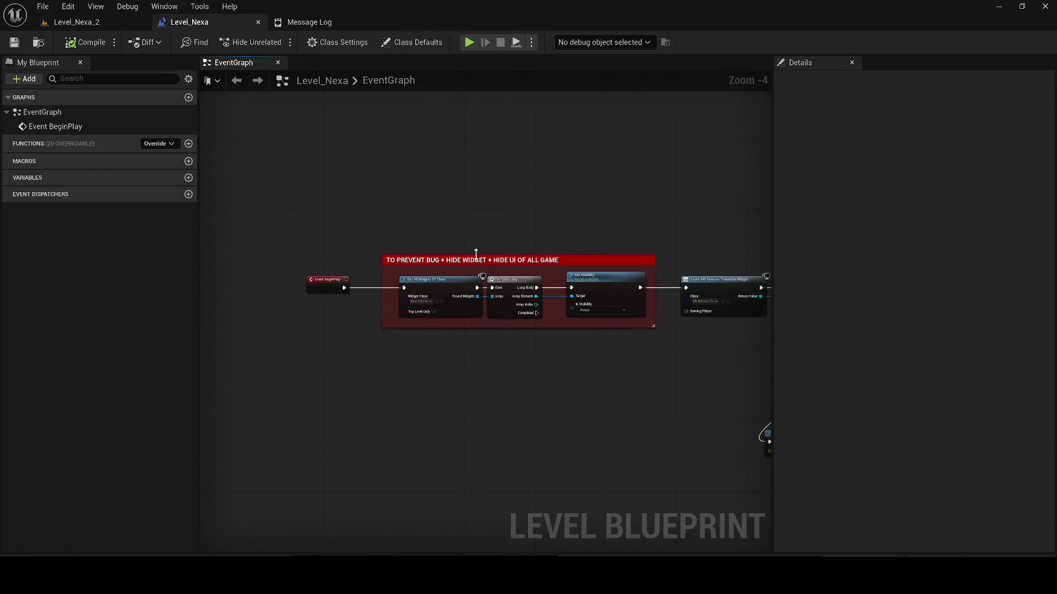
pyautogui.moveTo(619, 359)
pyautogui.mouseDown()
pyautogui.moveTo(543, 385)
pyautogui.moveTo(439, 349)
pyautogui.moveTo(385, 314)
pyautogui.moveTo(349, 312)
pyautogui.moveTo(349, 295)
pyautogui.moveTo(303, 236)
pyautogui.moveTo(298, 197)
pyautogui.mouseUp()
pyautogui.scroll(1, 440, 349)
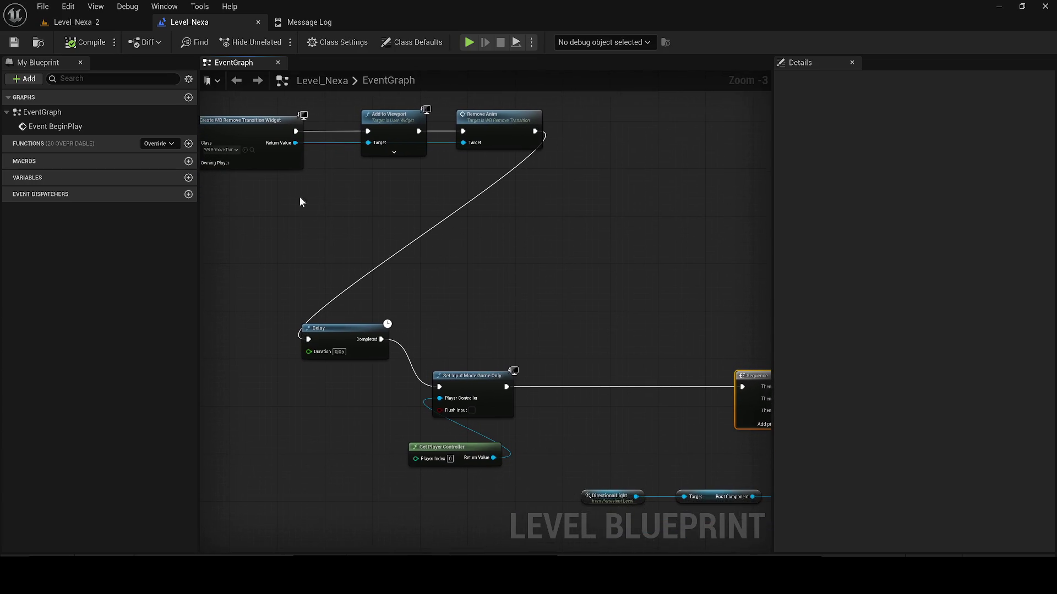
pyautogui.scroll(-4, 341, 374)
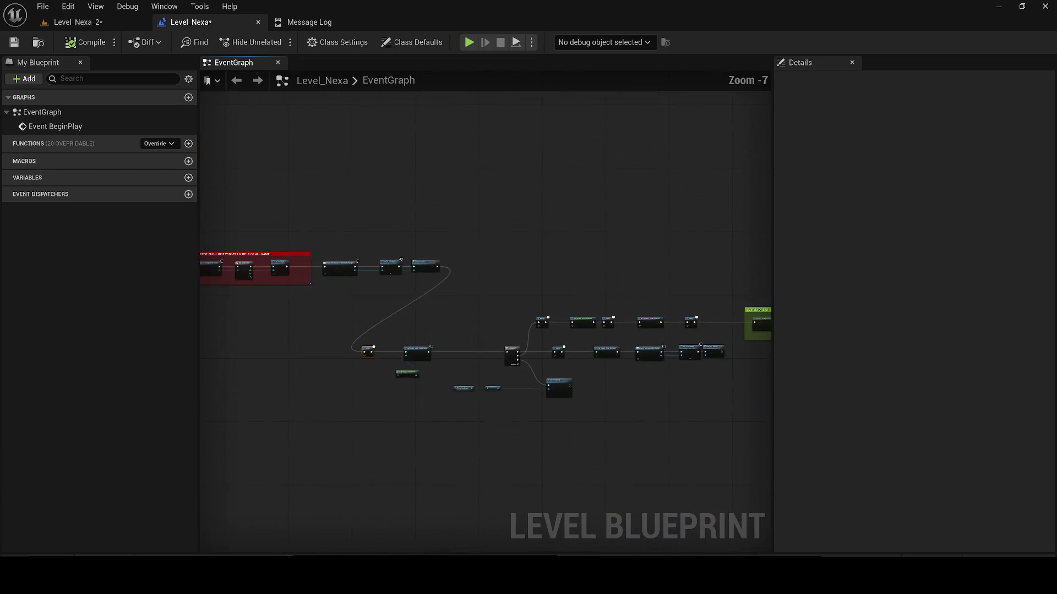
pyautogui.moveTo(331, 245); pyautogui.dragTo(265, 325)
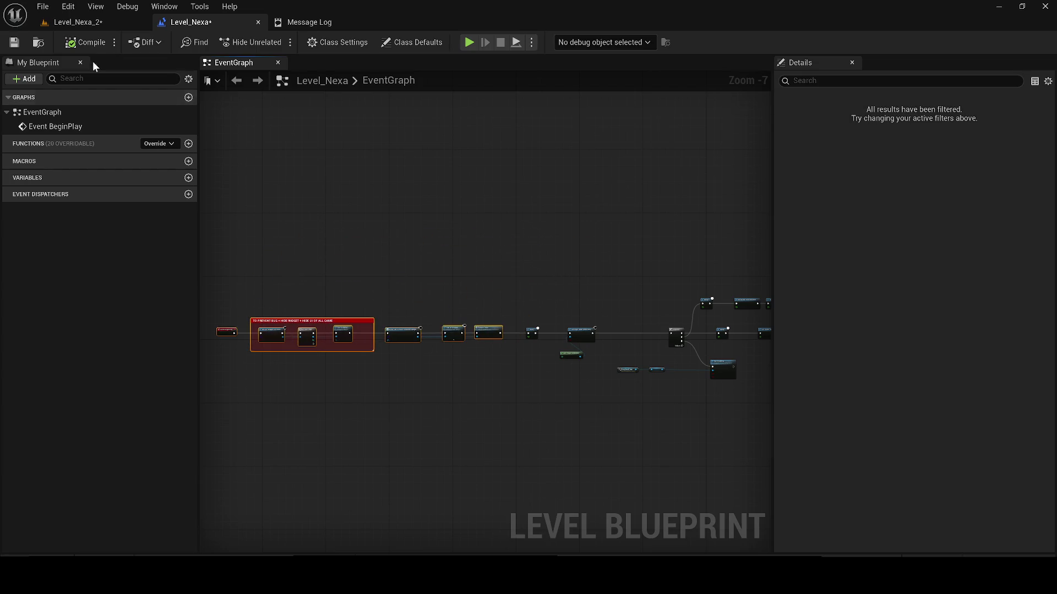
pyautogui.click(15, 43)
# - Trace the BeginPlay chain from Set Input Mode through time dilation to the UI restore block, then return to Level_Nexa_2
pyautogui.scroll(3, 279, 286)
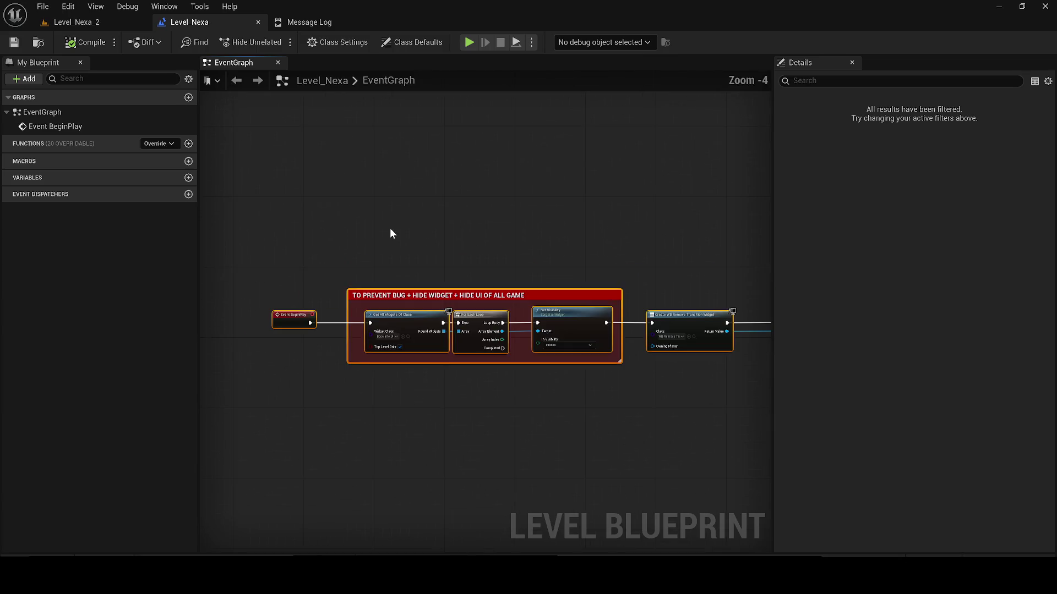
pyautogui.moveTo(345, 318)
pyautogui.mouseDown()
pyautogui.moveTo(299, 264)
pyautogui.moveTo(353, 299)
pyautogui.mouseUp()
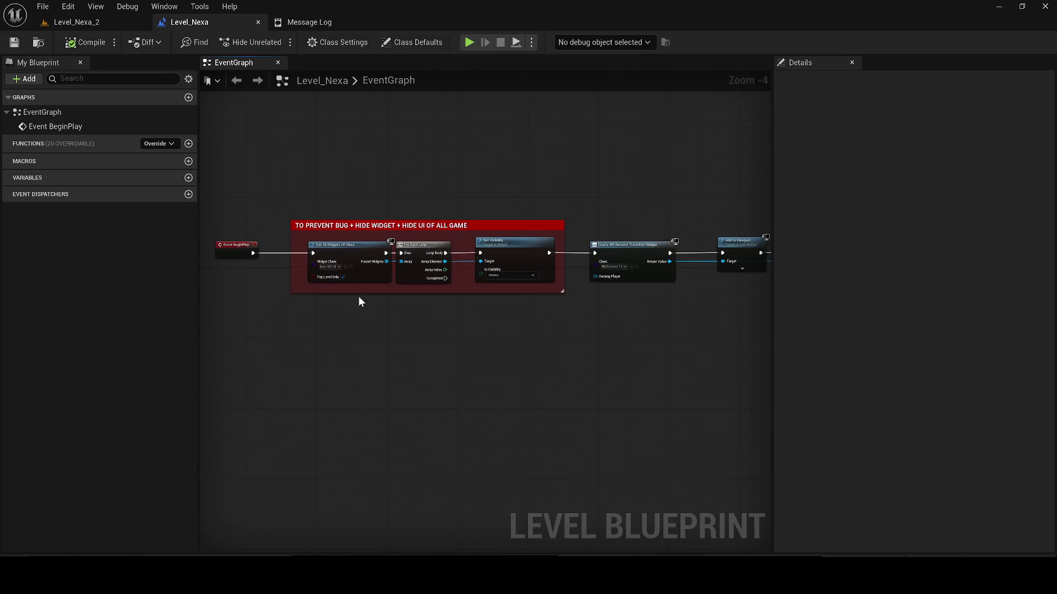
pyautogui.moveTo(707, 307); pyautogui.dragTo(500, 304)
pyautogui.moveTo(398, 307); pyautogui.dragTo(320, 330)
pyautogui.scroll(1, 321, 330)
pyautogui.moveTo(404, 330); pyautogui.dragTo(203, 335)
pyautogui.moveTo(560, 329); pyautogui.dragTo(265, 332)
pyautogui.moveTo(374, 330); pyautogui.dragTo(264, 333)
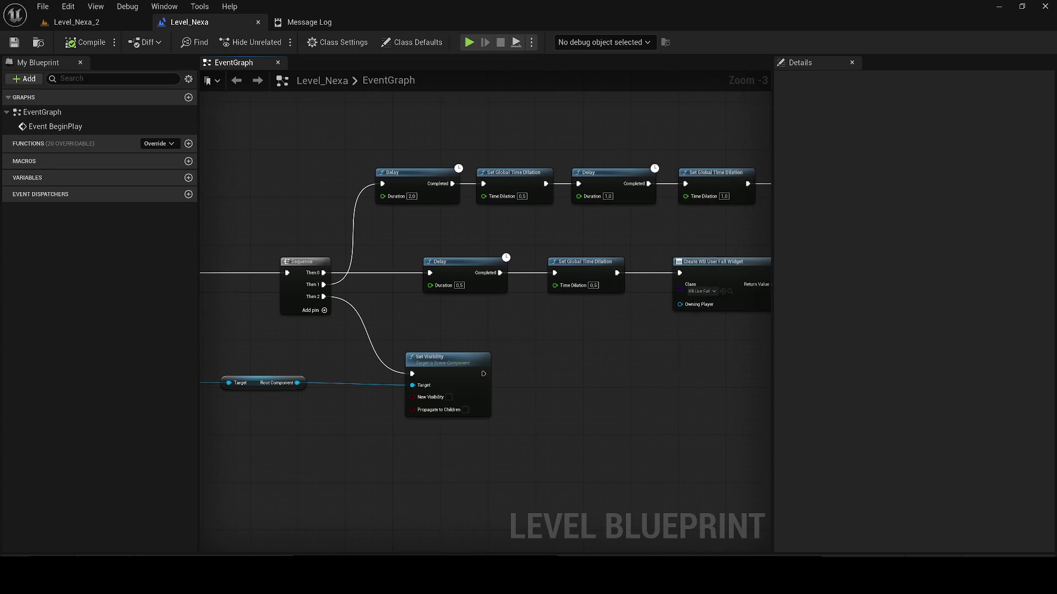
pyautogui.moveTo(514, 323); pyautogui.dragTo(251, 335)
pyautogui.moveTo(660, 308); pyautogui.dragTo(190, 356)
pyautogui.moveTo(138, 391); pyautogui.dragTo(236, 382)
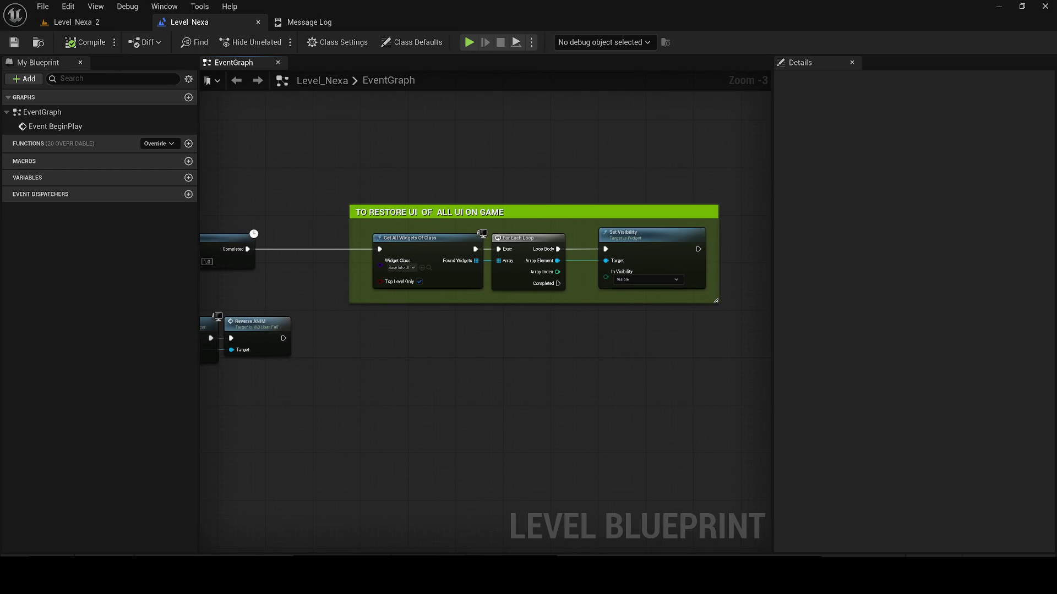
pyautogui.click(83, 22)
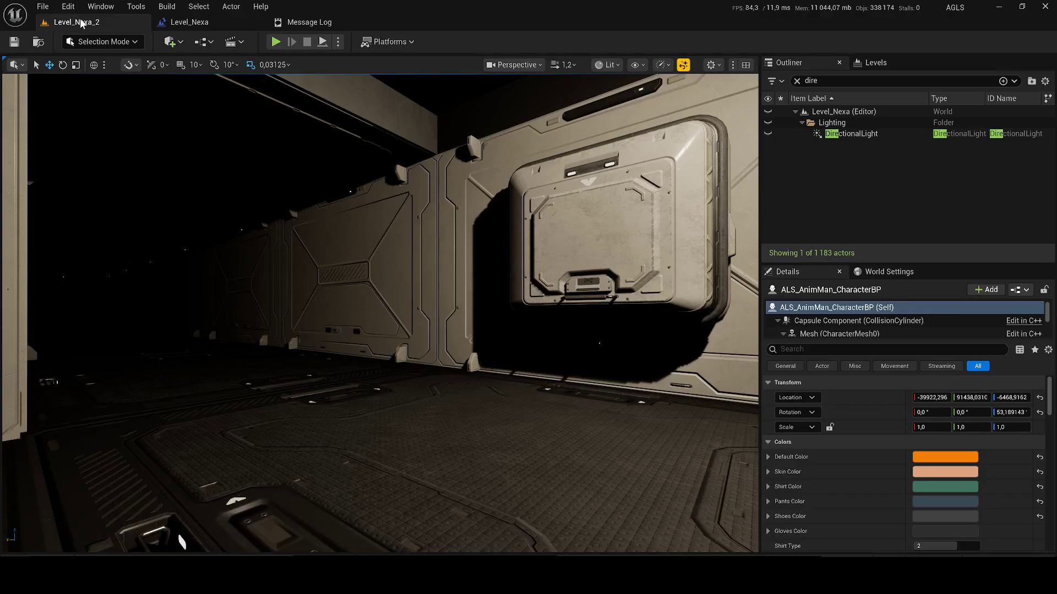
# - Play-test Level_Nexa_2, walking the character with W through the doorway into the lit room, then exit
pyautogui.click(392, 239)
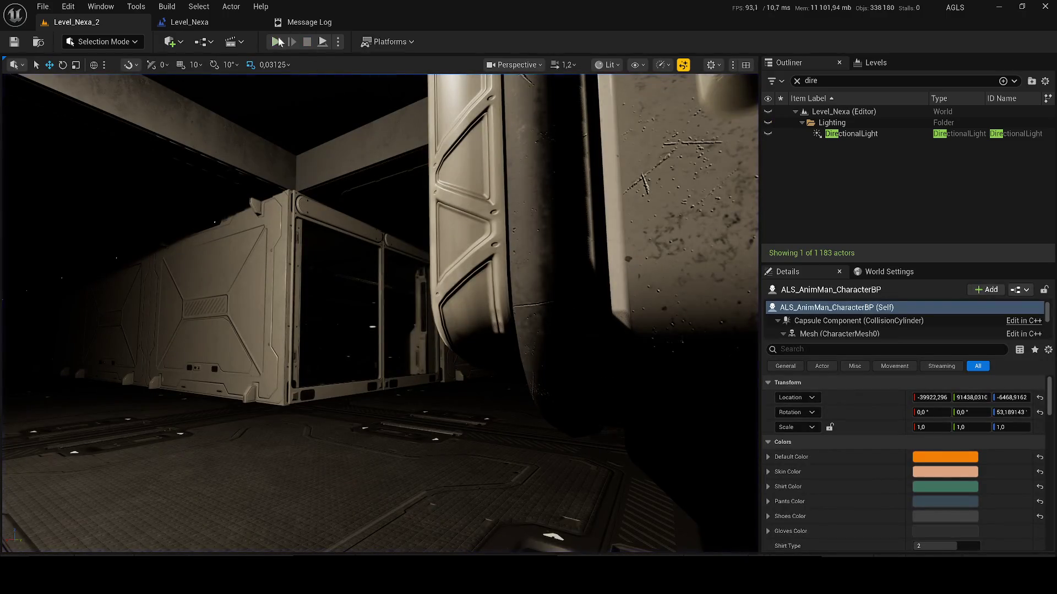
pyautogui.click(487, 302)
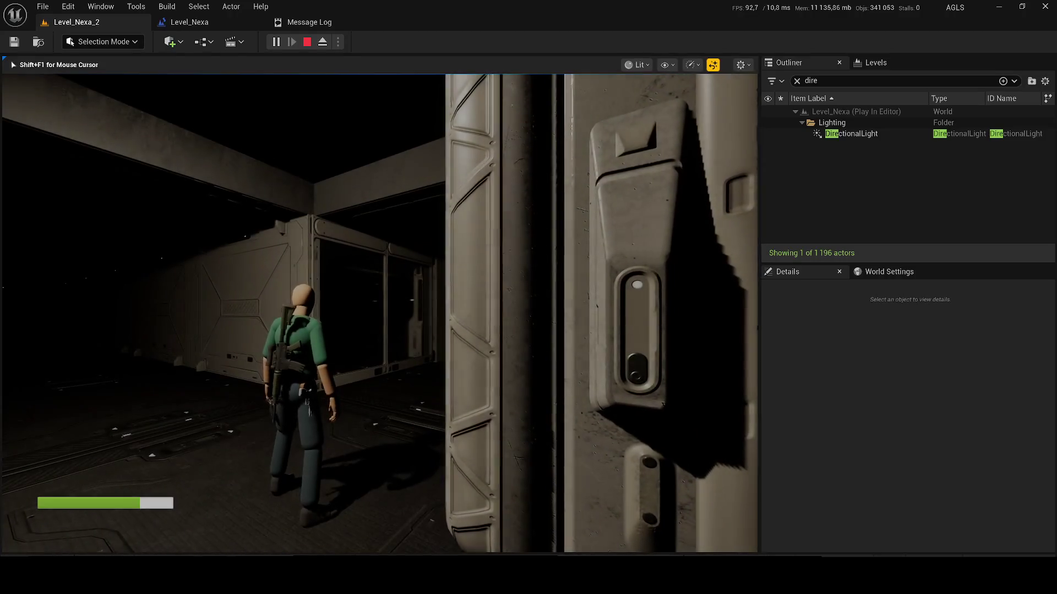
pyautogui.press('w')
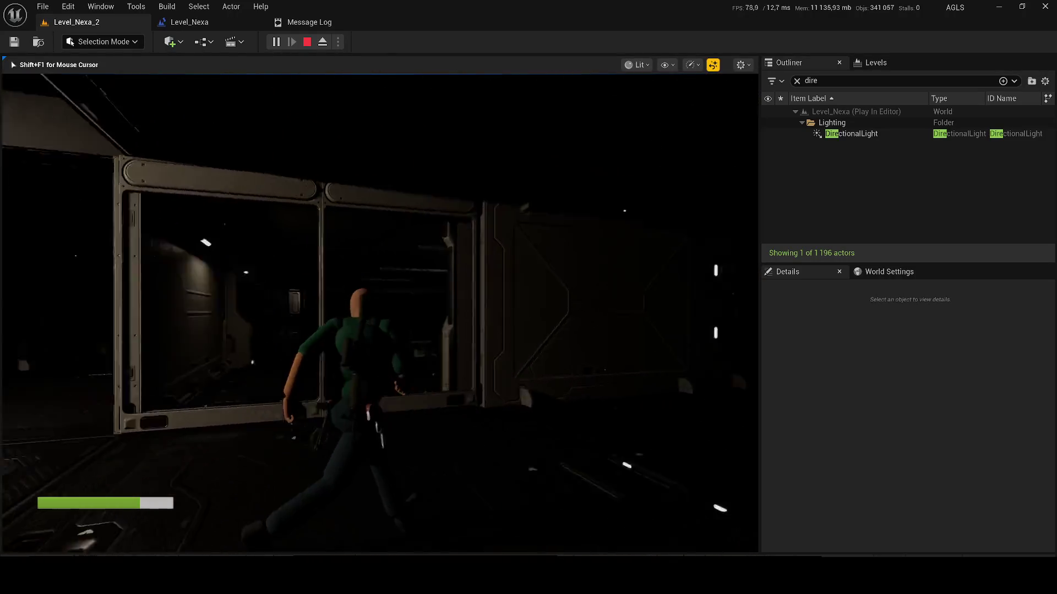
pyautogui.press('w')
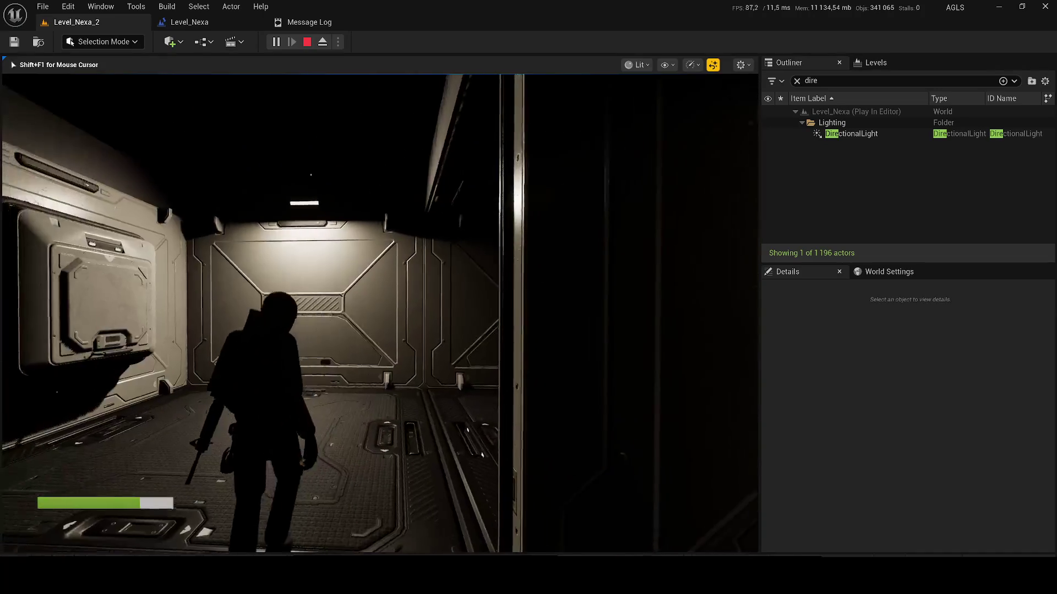
pyautogui.press('Escape')
# - Set RectLight169's Intensity to 20 cd and view the dimmer room
pyautogui.click(290, 184)
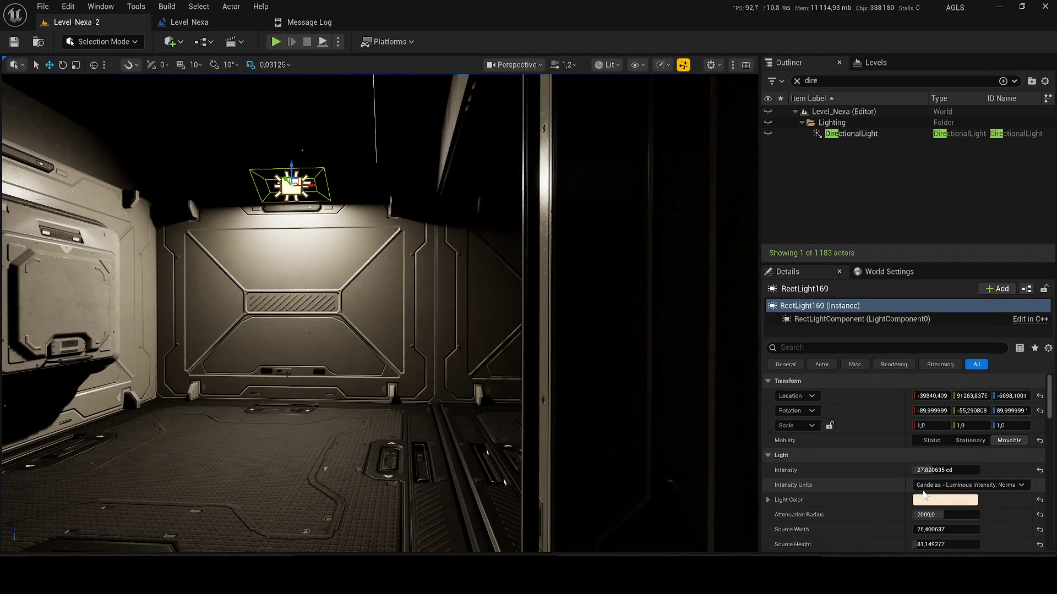
pyautogui.click(939, 471)
pyautogui.write('20')
pyautogui.press('Return')
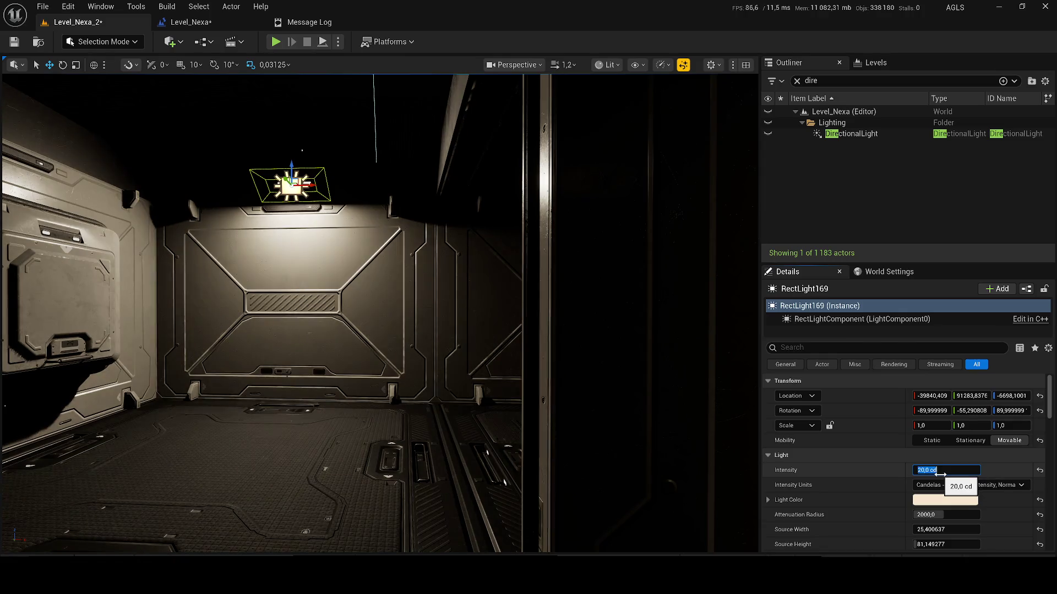
pyautogui.moveTo(502, 274)
pyautogui.mouseDown()
pyautogui.moveTo(512, 286)
pyautogui.moveTo(462, 237)
pyautogui.mouseUp()
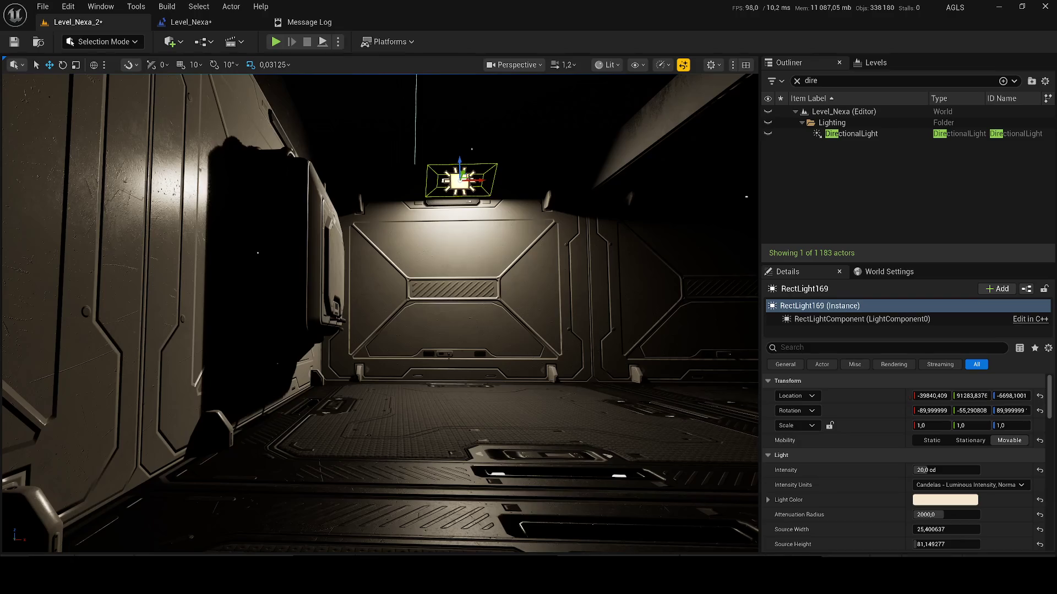